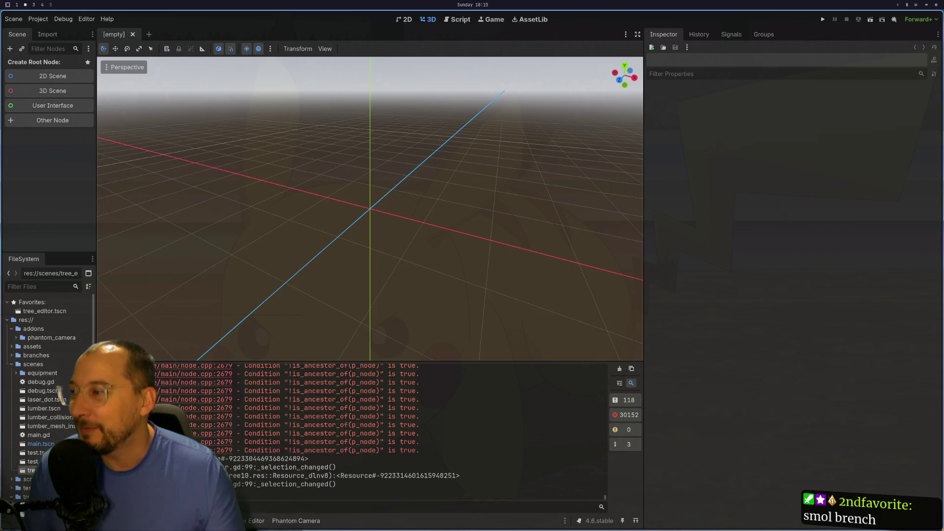
# Open the tree_editor scene and bring up the TreeEditor node's Load File picker
pyautogui.doubleClick(30, 470)
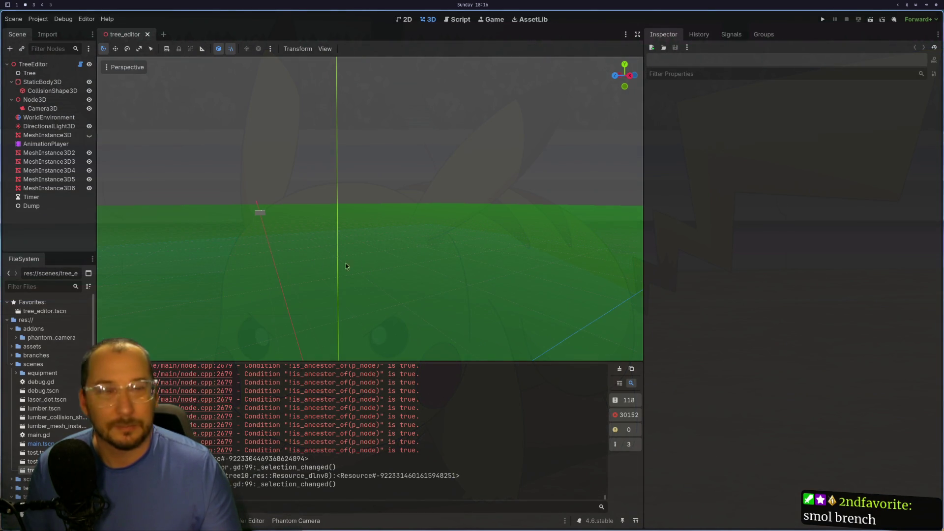
pyautogui.scroll(-2, 284, 275)
pyautogui.click(33, 64)
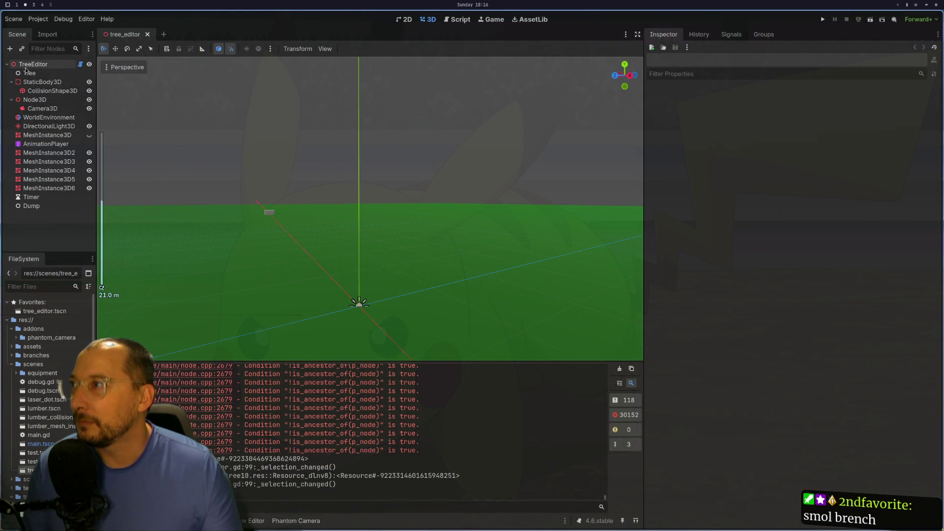
pyautogui.click(790, 209)
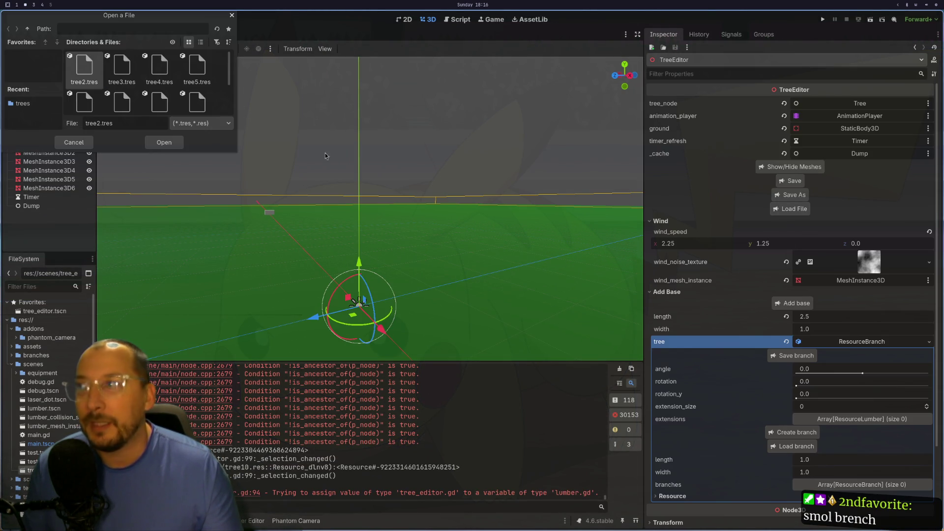
# Select tree10.res in the Open a File dialog and load it
pyautogui.click(84, 95)
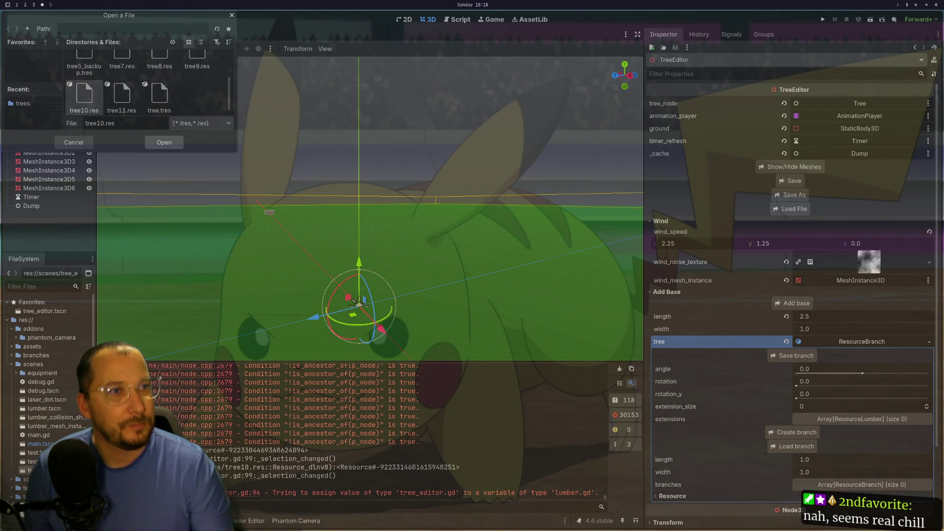
pyautogui.press('Return')
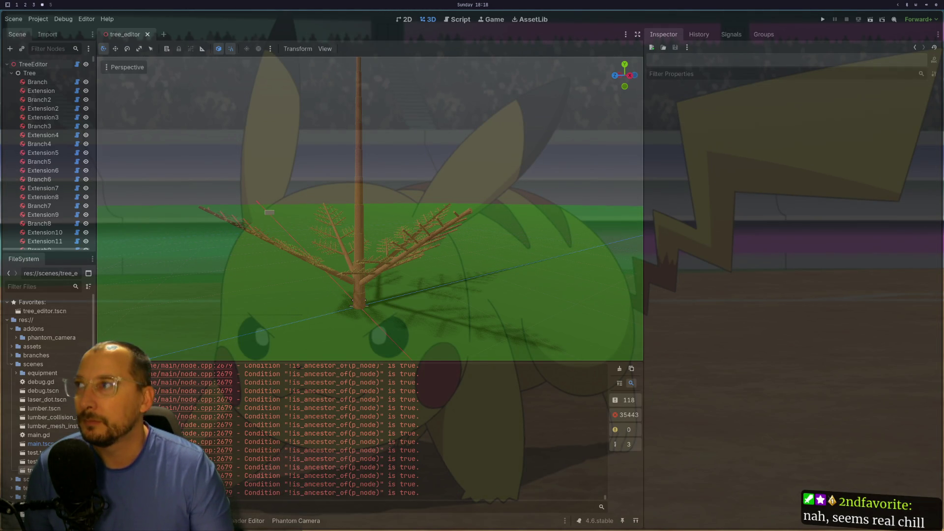
# Zoom and orbit around the loaded tree, selecting a trunk piece and the ground plane
pyautogui.scroll(5, 331, 278)
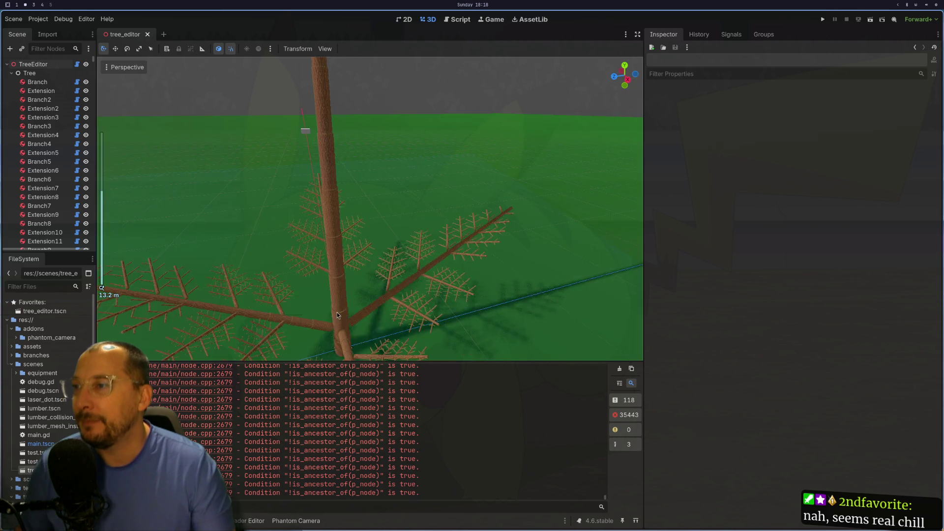
pyautogui.click(371, 285)
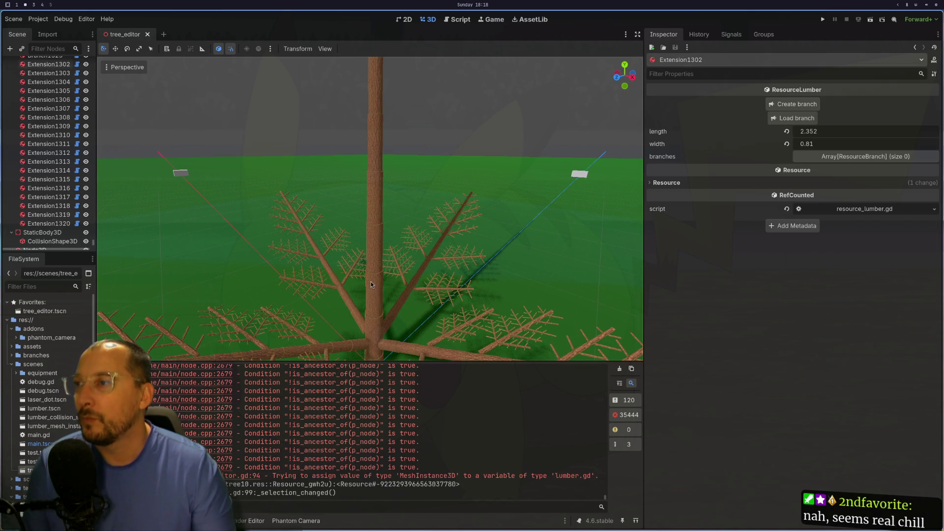
pyautogui.click(382, 283)
pyautogui.moveTo(382, 283)
pyautogui.mouseDown()
pyautogui.moveTo(387, 233)
pyautogui.moveTo(376, 241)
pyautogui.mouseUp()
pyautogui.scroll(3, 375, 241)
pyautogui.click(381, 244)
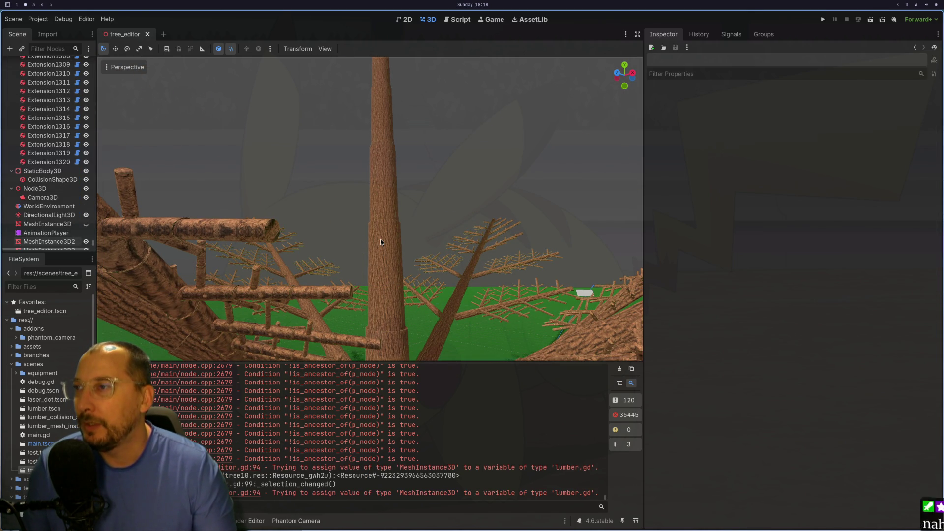
# View the tree from a steeper angle, select trunk piece Extension1303, then close the tree_editor scene
pyautogui.moveTo(379, 285); pyautogui.dragTo(369, 312)
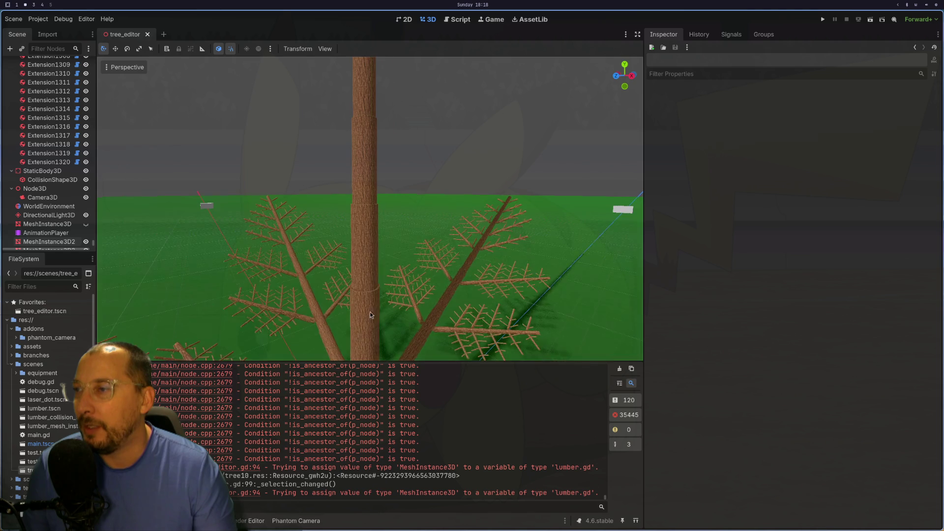
pyautogui.click(365, 286)
pyautogui.scroll(-3, 365, 286)
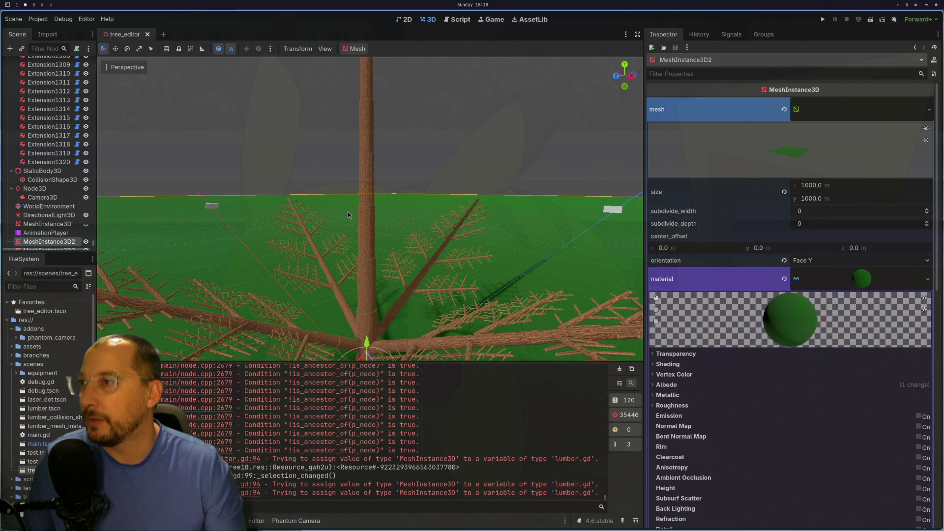
pyautogui.click(360, 215)
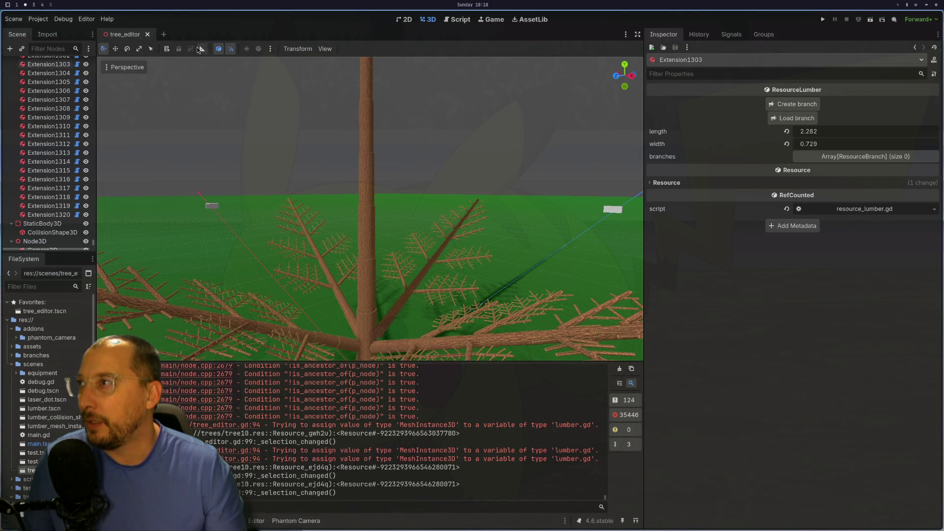
pyautogui.click(147, 34)
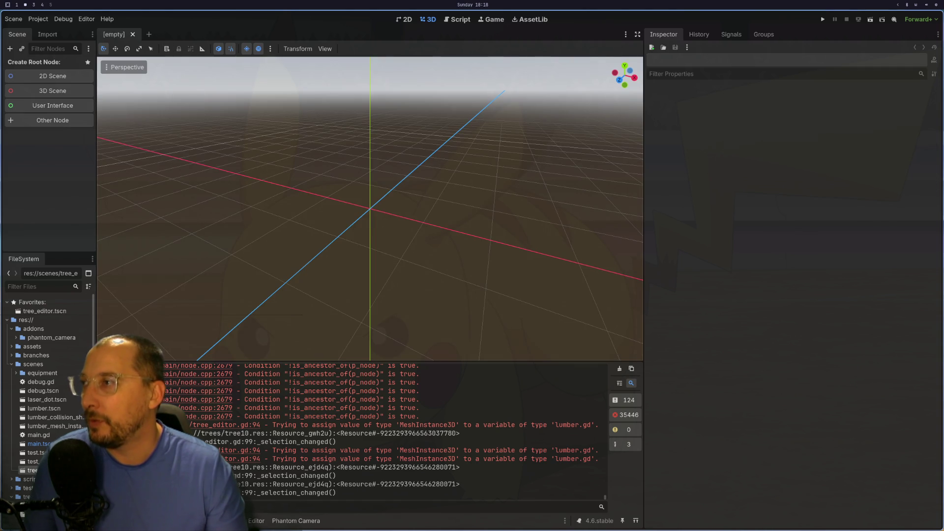
pyautogui.press('super+1')
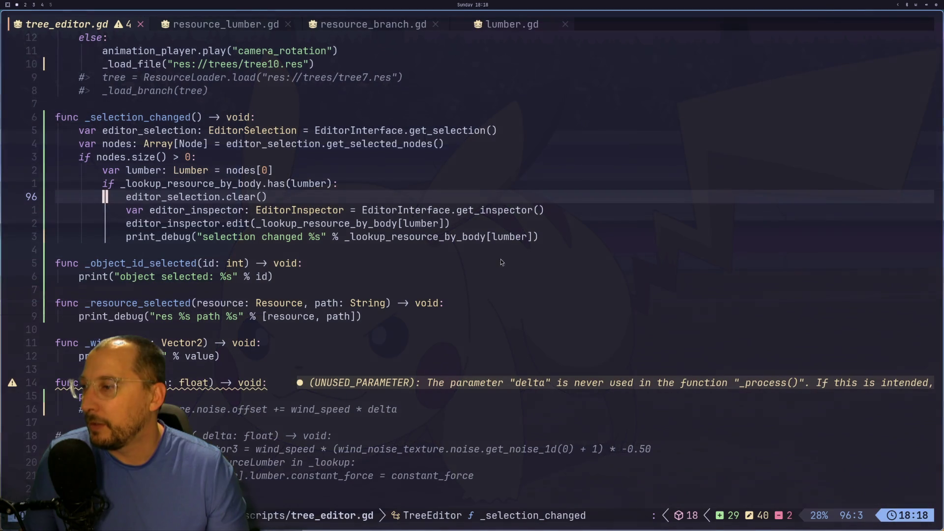
# Browse tree_editor.gd from the print_debug line through its constants, branch declarations and _update_lumber
pyautogui.click(541, 211)
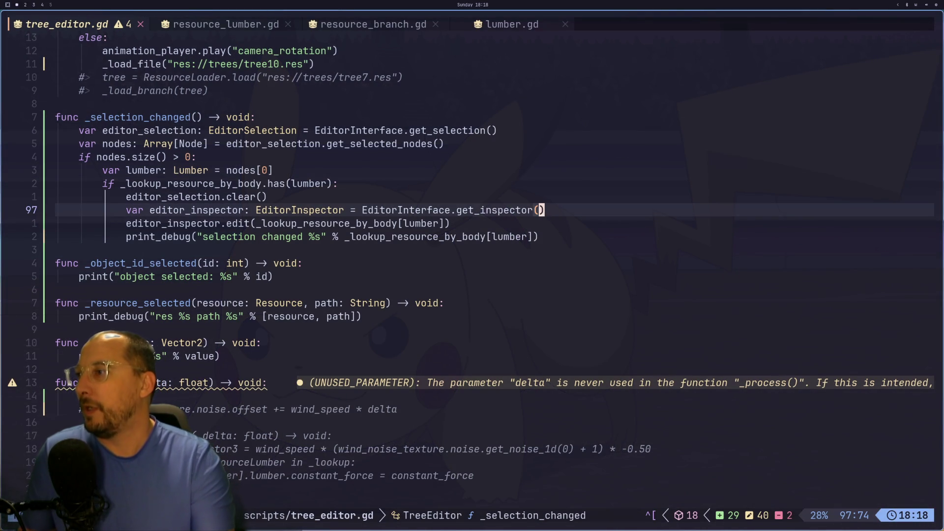
pyautogui.press('j')
pyautogui.press('k')
pyautogui.press('k')
pyautogui.press('j')
pyautogui.press('j')
pyautogui.press('j')
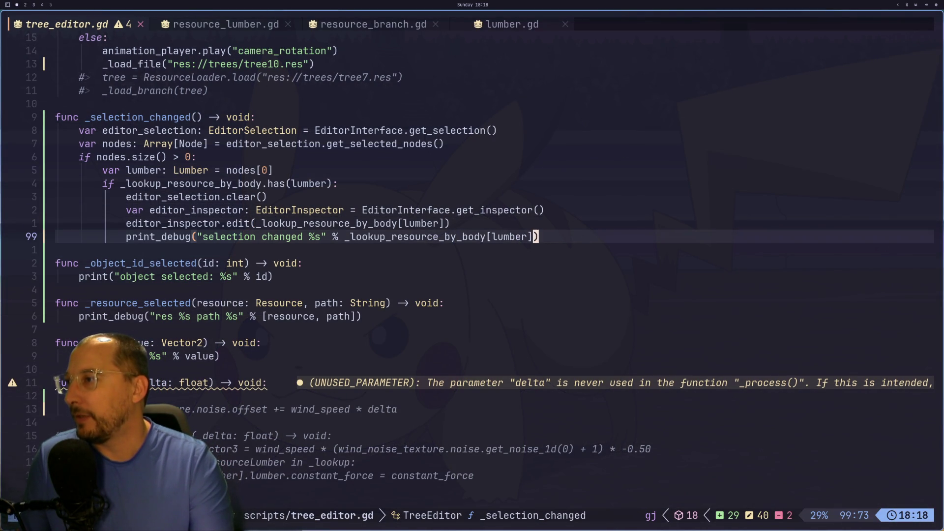
pyautogui.press('g')
pyautogui.press('g')
pyautogui.press('j')
pyautogui.press('1')
pyautogui.press('0')
pyautogui.press('j')
pyautogui.press('j')
pyautogui.press('j')
pyautogui.press('j')
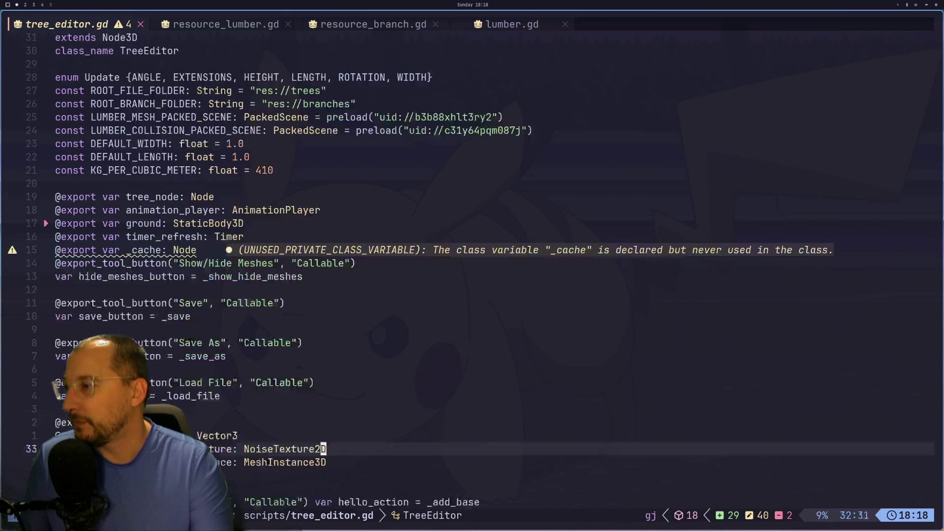
pyautogui.press('k')
pyautogui.press('k')
pyautogui.press('k')
pyautogui.press('k')
pyautogui.press('k')
pyautogui.press('k')
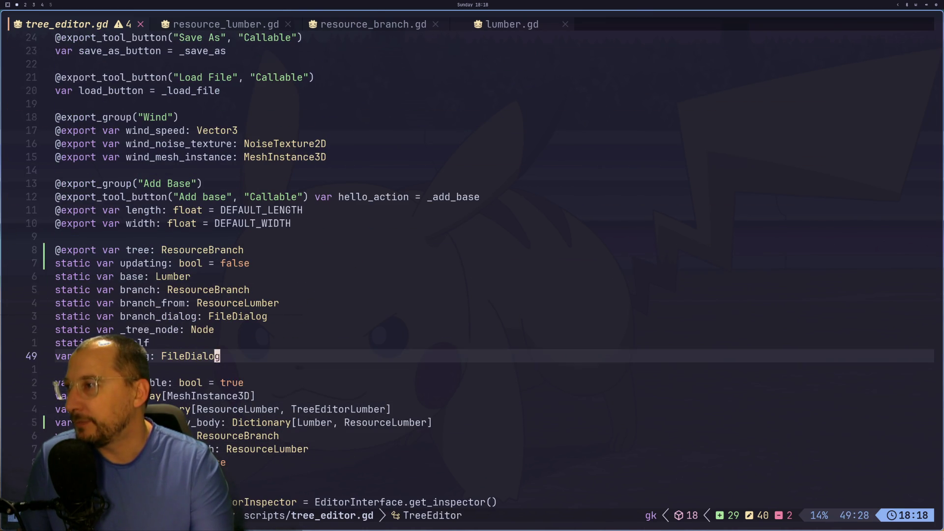
pyautogui.press('h')
pyautogui.press('h')
pyautogui.press('h')
pyautogui.press('h')
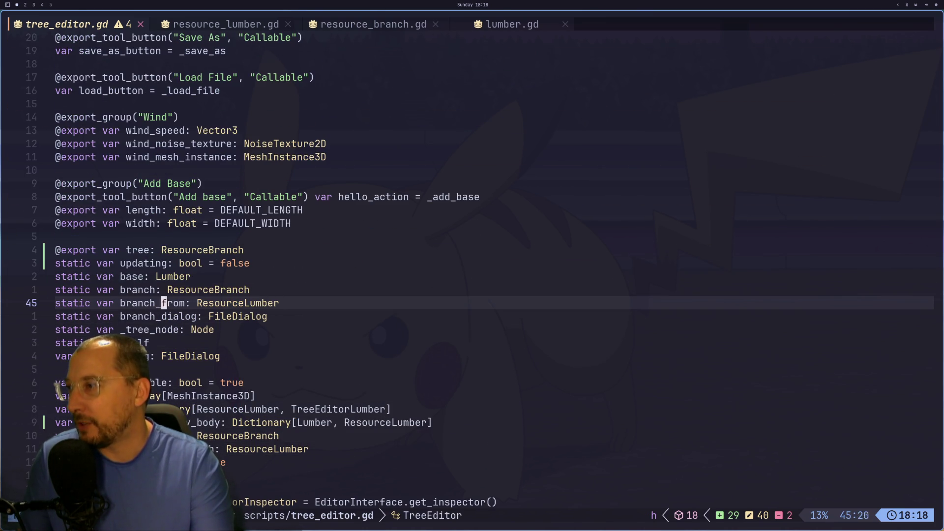
pyautogui.press('k')
pyautogui.press('j')
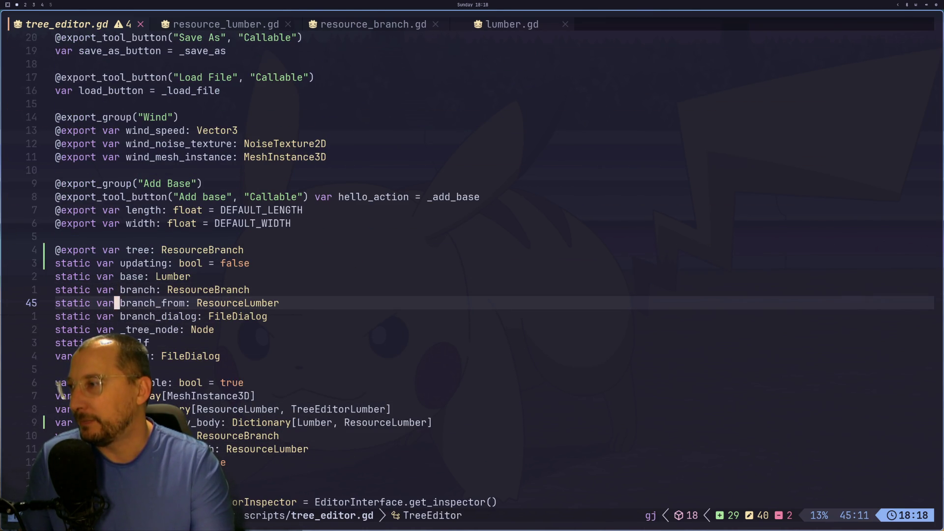
pyautogui.press('k')
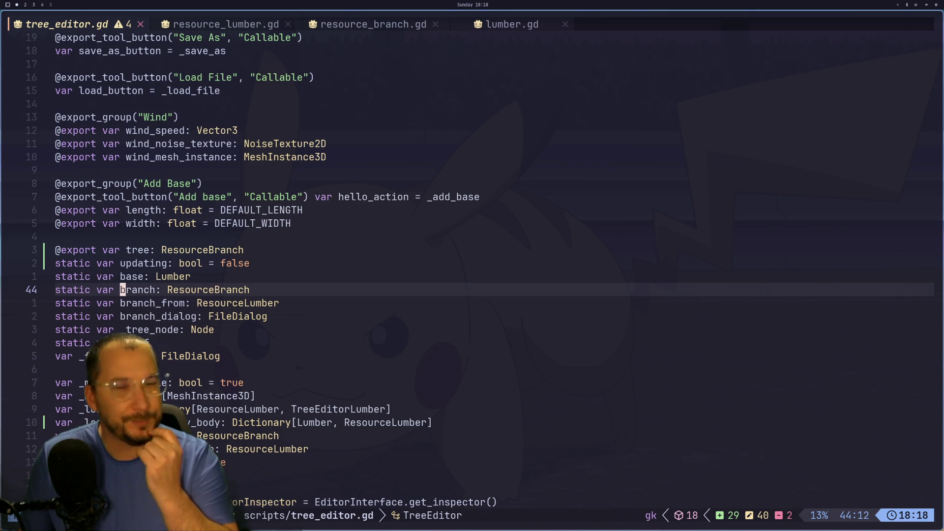
pyautogui.press('j')
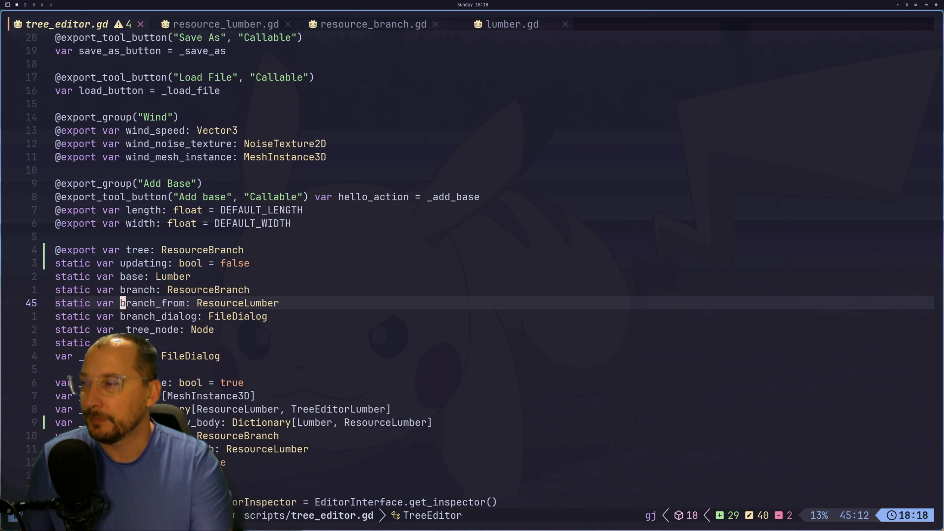
pyautogui.press('j')
pyautogui.press('j')
pyautogui.press('j')
pyautogui.press('j')
pyautogui.press('j')
pyautogui.press('j')
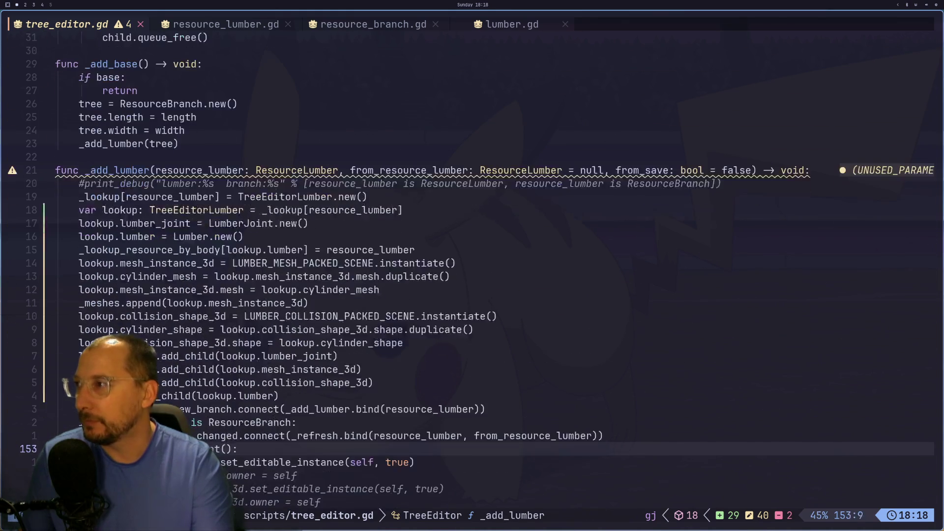
pyautogui.press('j')
pyautogui.press('j')
pyautogui.press('j')
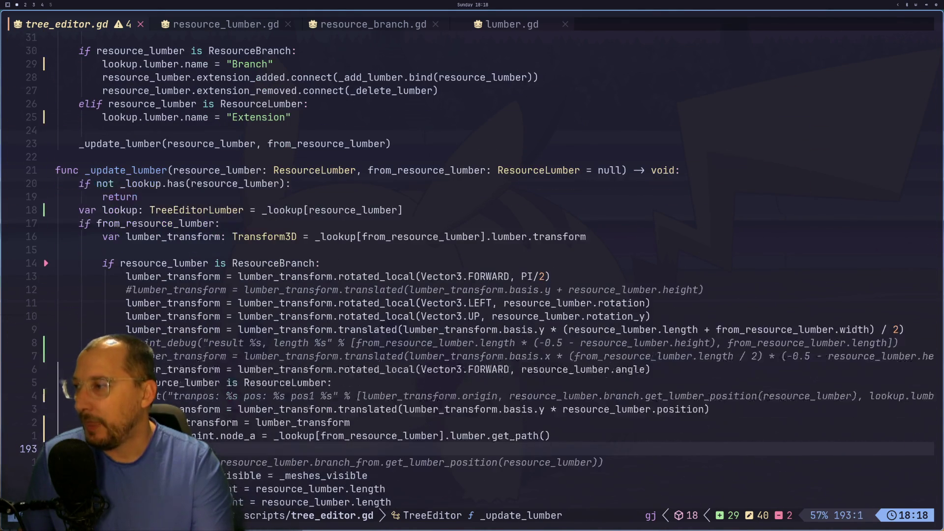
# Search tree_editor.gd for _add_lumber and follow its matches to the _load_branch call
pyautogui.write('j')
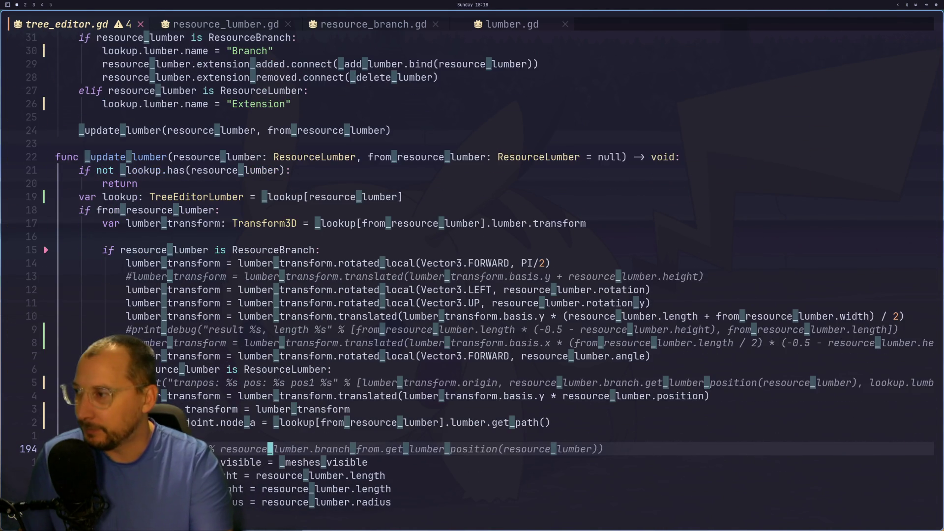
pyautogui.write('/_add')
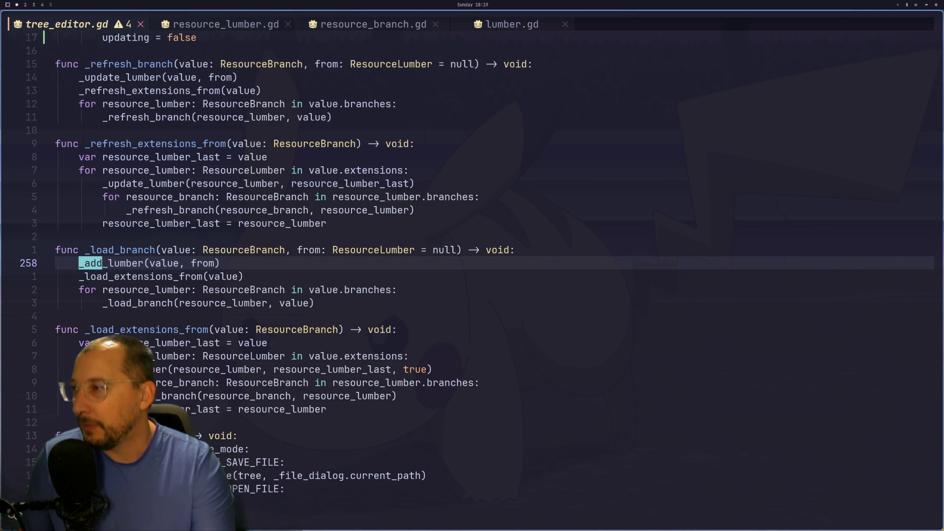
pyautogui.write('_lumber')
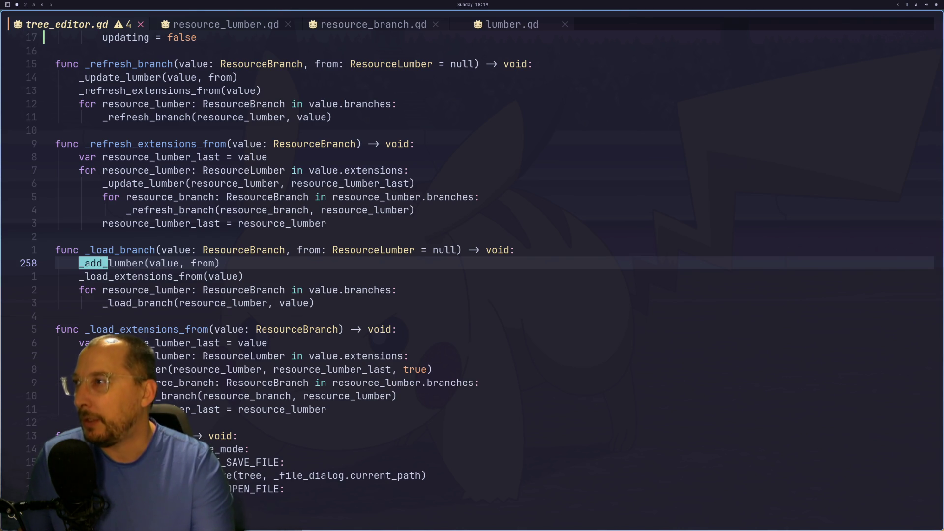
pyautogui.press('Return')
pyautogui.press('n')
pyautogui.press('n')
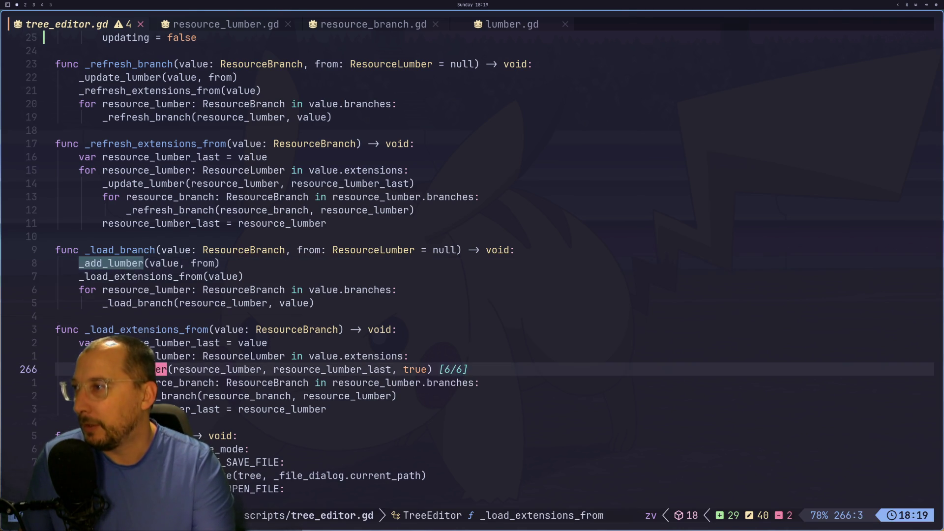
pyautogui.press('g')
pyautogui.press('d')
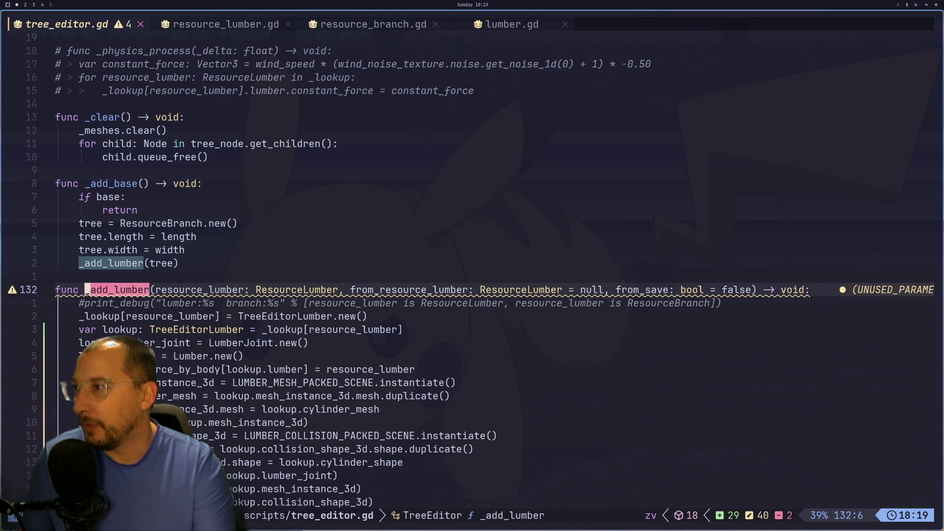
pyautogui.press('n')
pyautogui.press('n')
pyautogui.press('n')
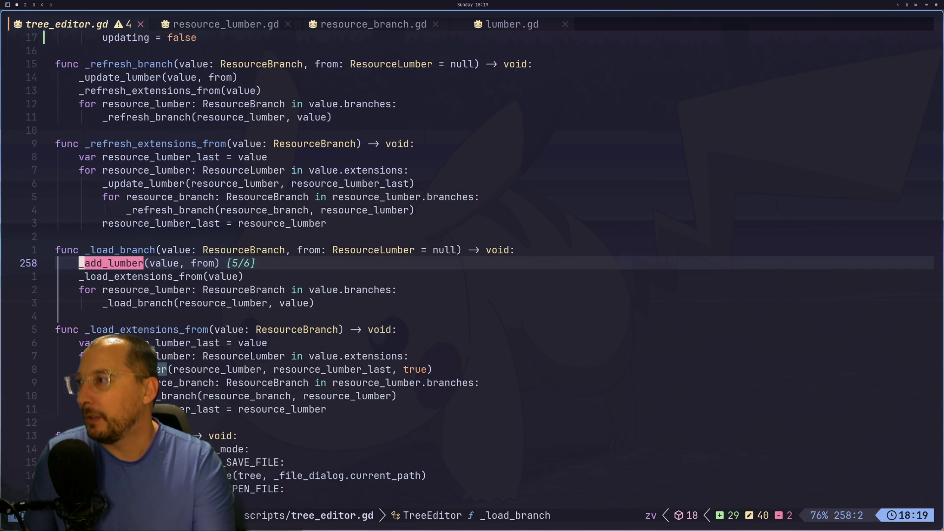
pyautogui.press('Escape')
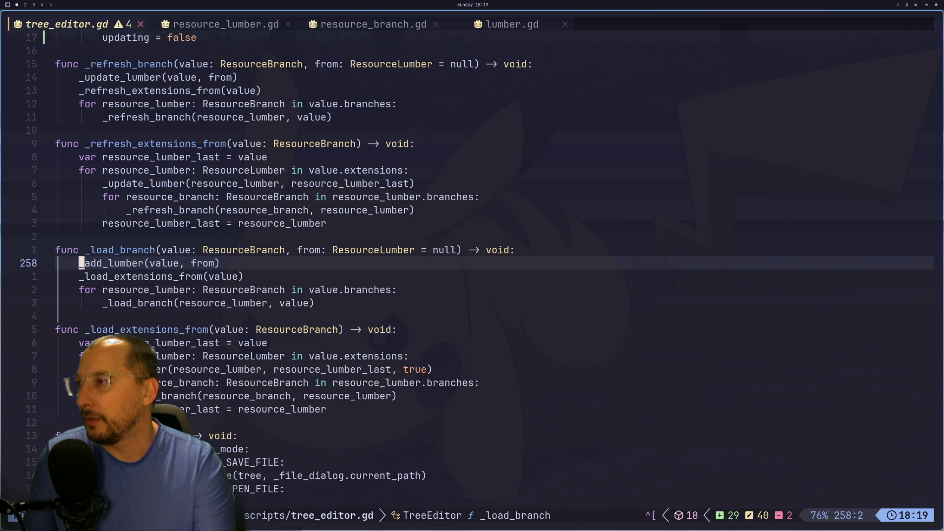
pyautogui.press('g')
pyautogui.press('k')
pyautogui.press('g')
pyautogui.press('j')
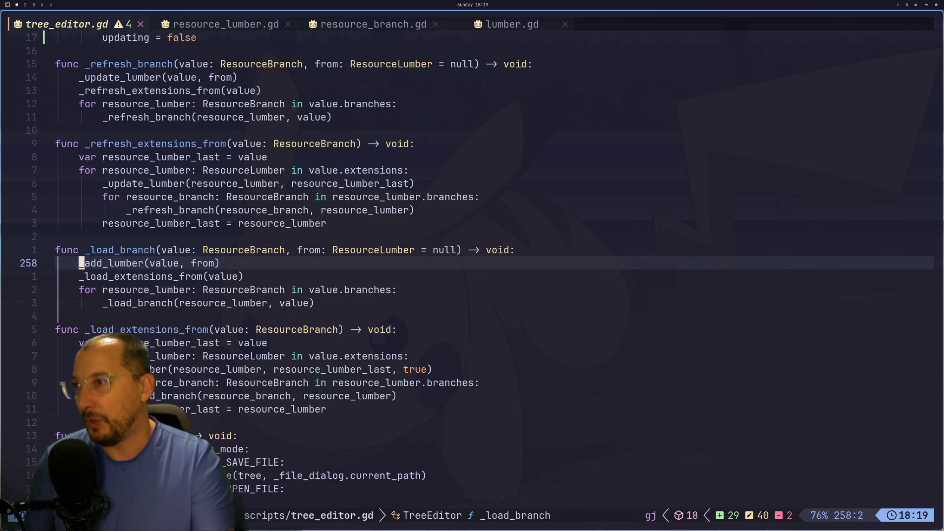
# Glance at Godot, then switch Neovim to the resource_lumber.gd buffer
pyautogui.press('super+2')
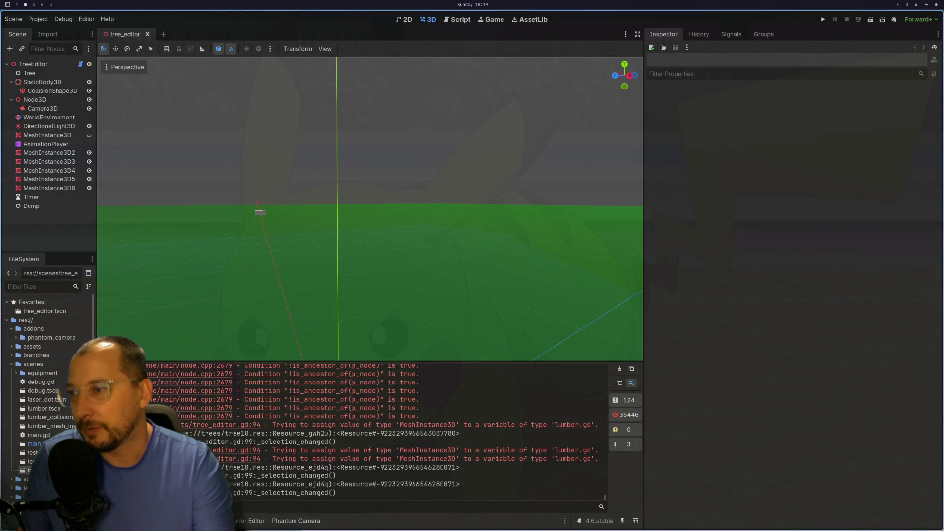
pyautogui.press('super+1')
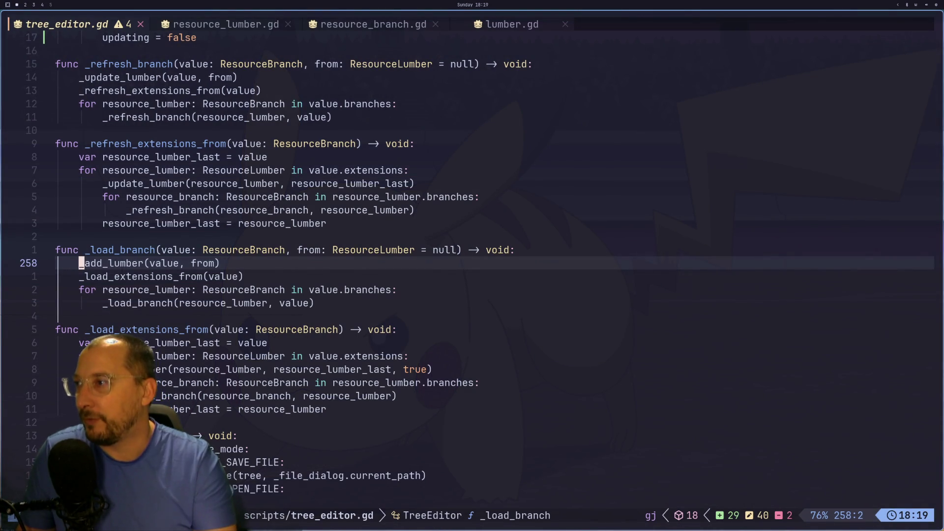
pyautogui.press('super+2')
pyautogui.press('super+1')
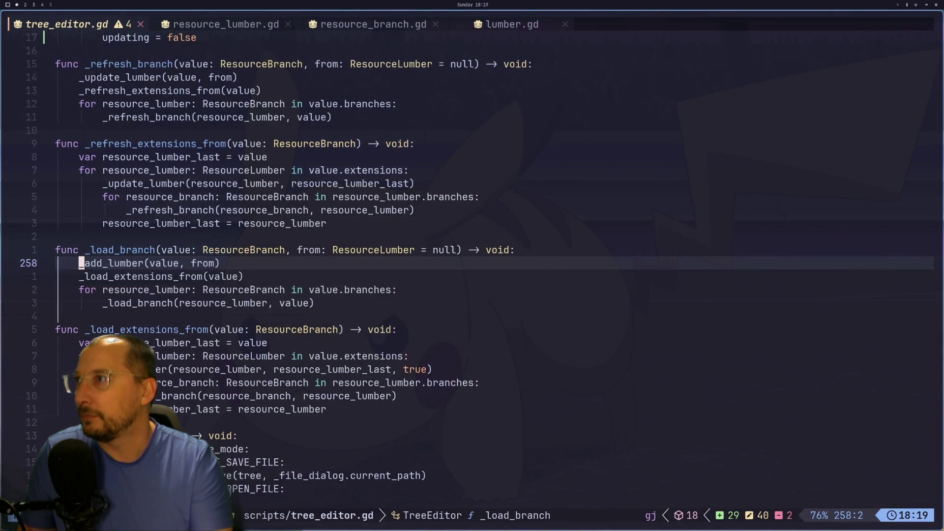
pyautogui.hotkey('shift', 'l')
# Jump from the branch_load variable to the _branch_load function body in resource_lumber.gd
pyautogui.press('k')
pyautogui.press('k')
pyautogui.press('k')
pyautogui.press('l')
pyautogui.press('l')
pyautogui.press('l')
pyautogui.press('e')
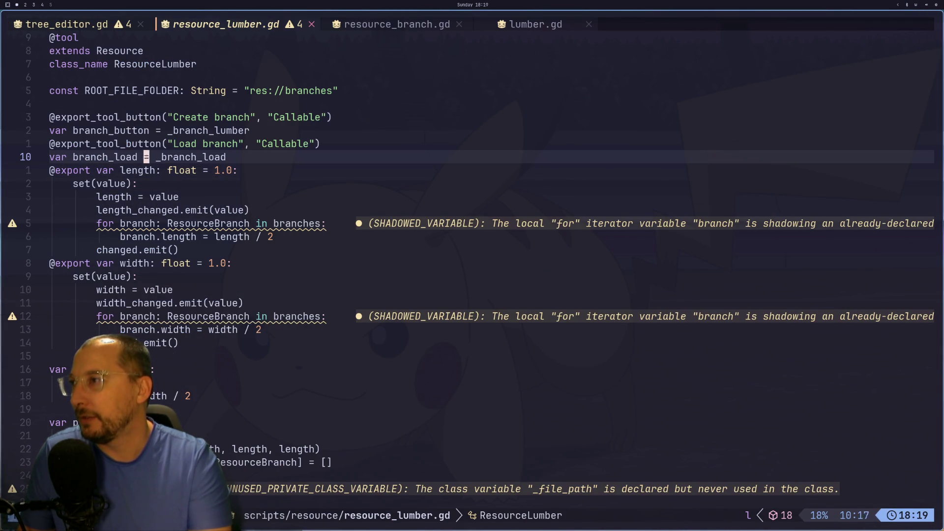
pyautogui.press('w')
pyautogui.press('*')
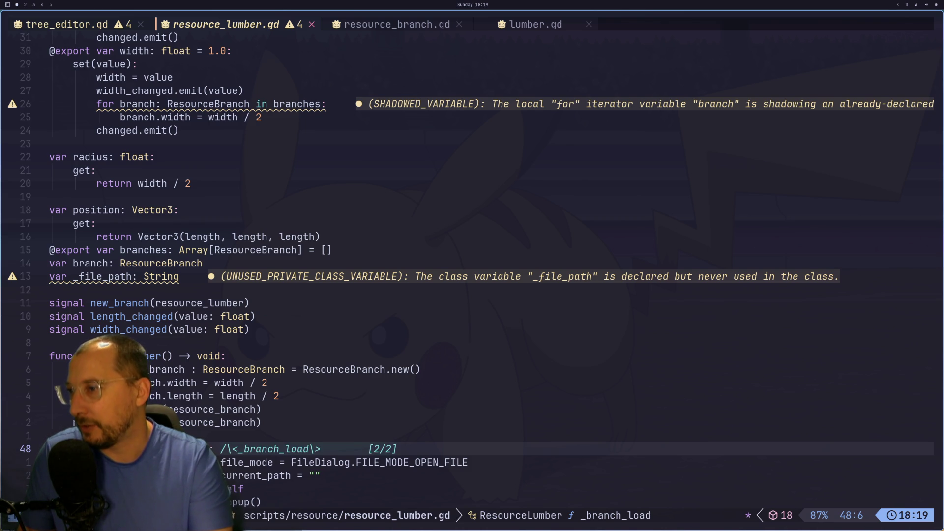
pyautogui.press('j')
pyautogui.press('j')
pyautogui.press('j')
pyautogui.press('j')
pyautogui.press('j')
pyautogui.press('k')
pyautogui.press('k')
pyautogui.press('k')
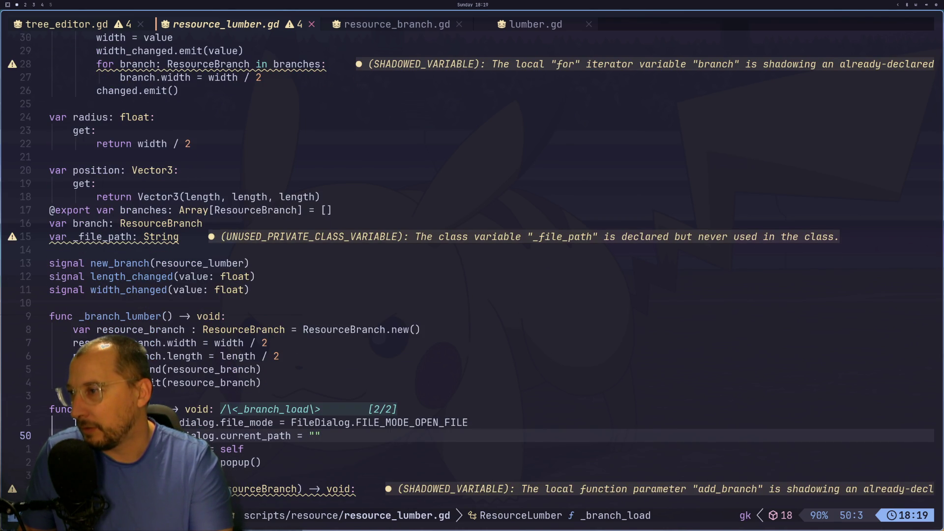
pyautogui.press('j')
pyautogui.press('l')
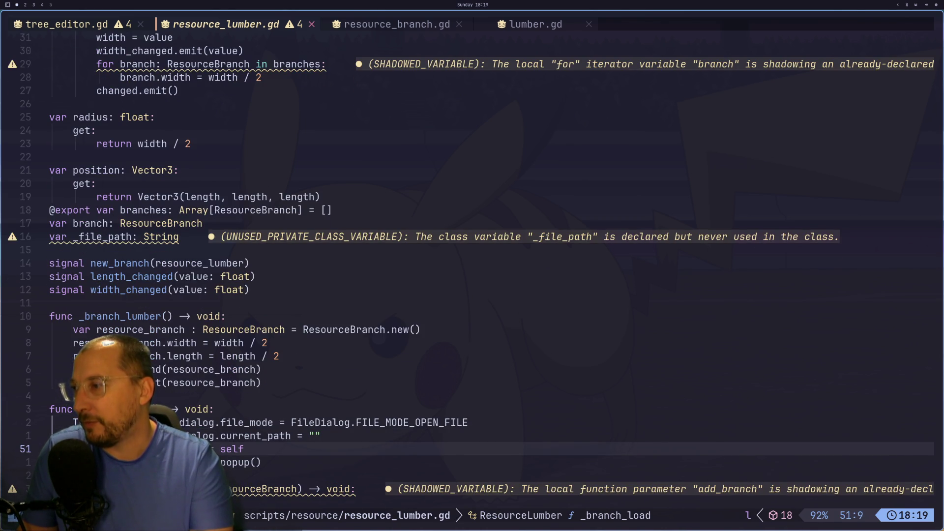
pyautogui.hotkey('alt', 'Tab')
pyautogui.hotkey('alt', 'Tab')
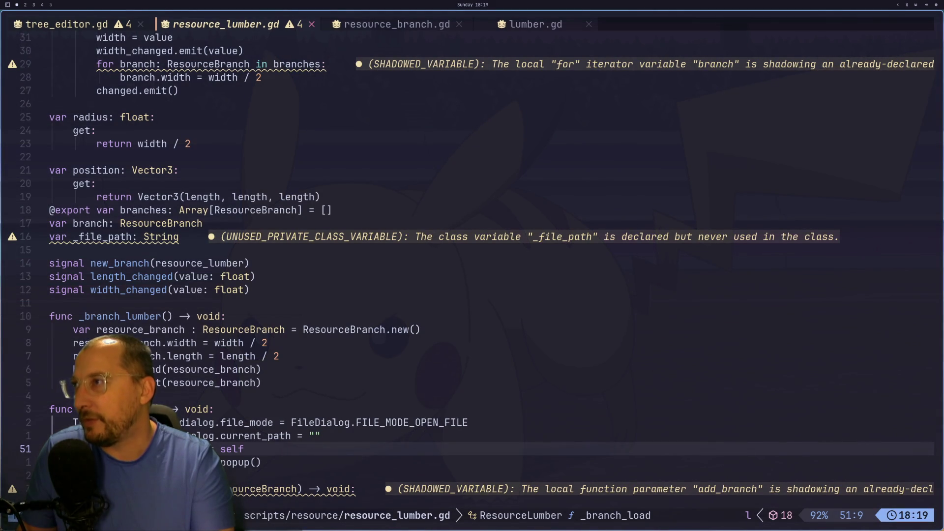
pyautogui.press('N')
pyautogui.press('j')
pyautogui.press('j')
pyautogui.press('j')
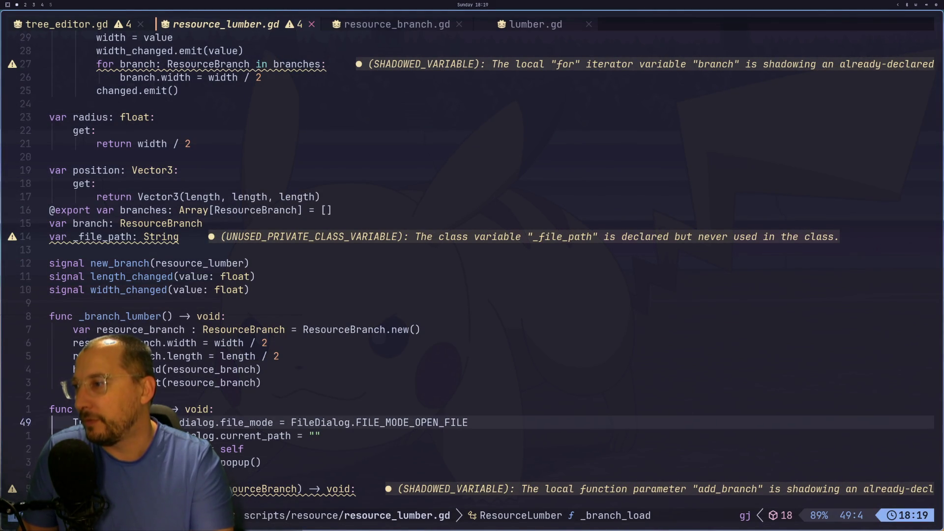
# Toggle between resource_lumber.gd and tree_editor.gd's _load_branch function to compare them
pyautogui.hotkey('ctrl', '6')
pyautogui.hotkey('ctrl', '6')
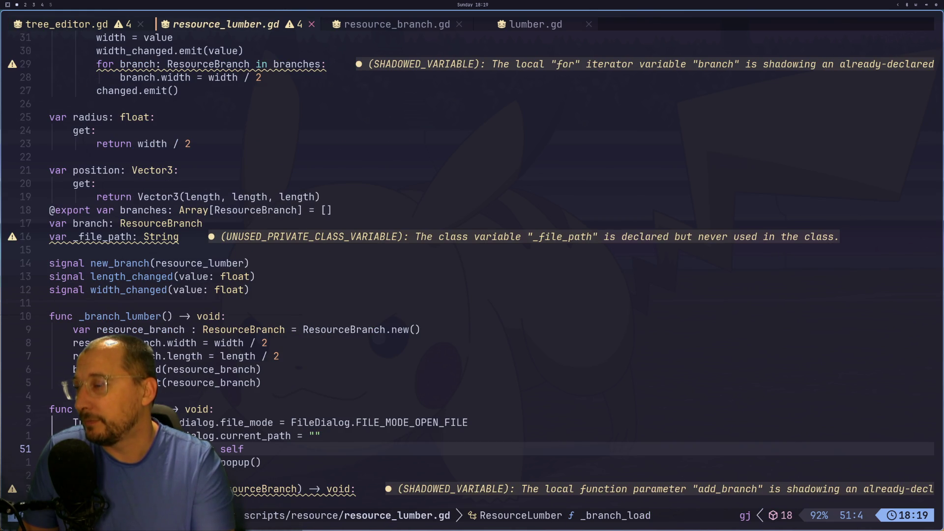
pyautogui.hotkey('ctrl', '6')
pyautogui.press('j')
pyautogui.press('j')
pyautogui.press('k')
pyautogui.press('k')
pyautogui.press('k')
pyautogui.press('l')
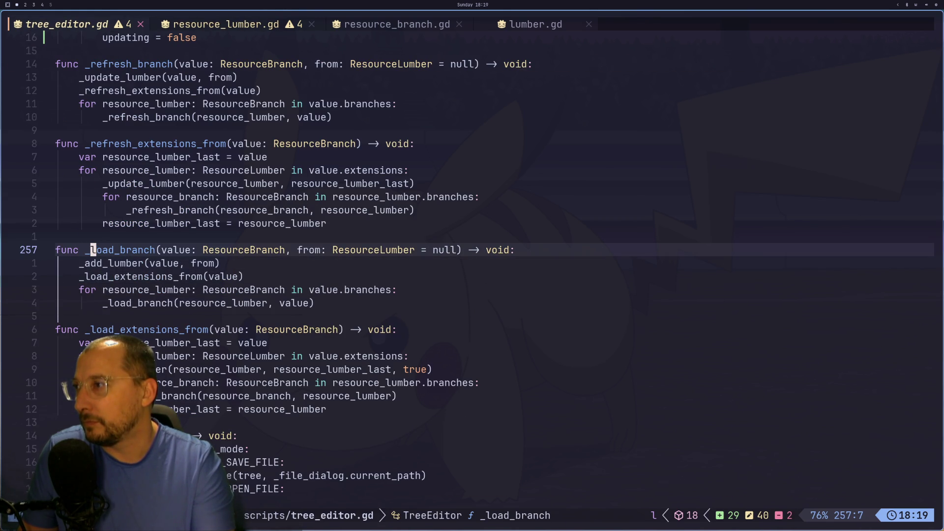
pyautogui.hotkey('ctrl', '6')
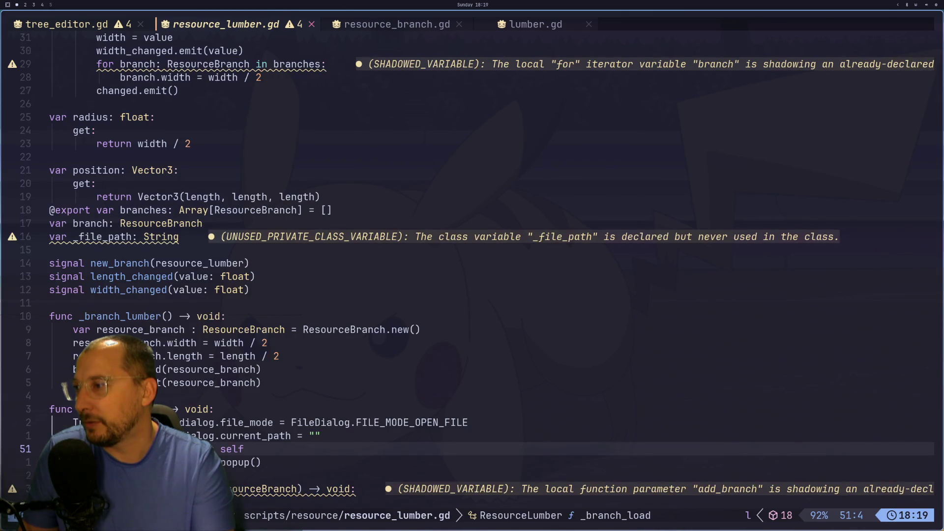
pyautogui.hotkey('ctrl', '6')
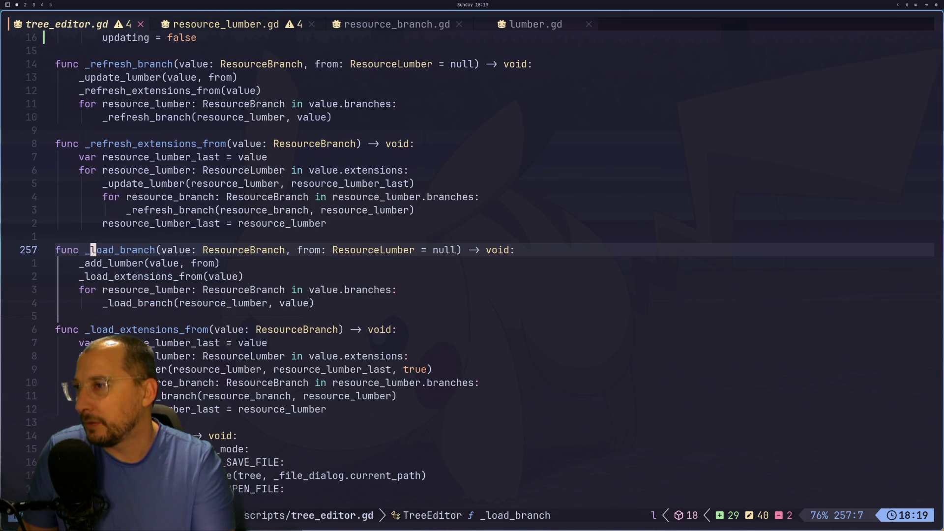
pyautogui.hotkey('ctrl', '6')
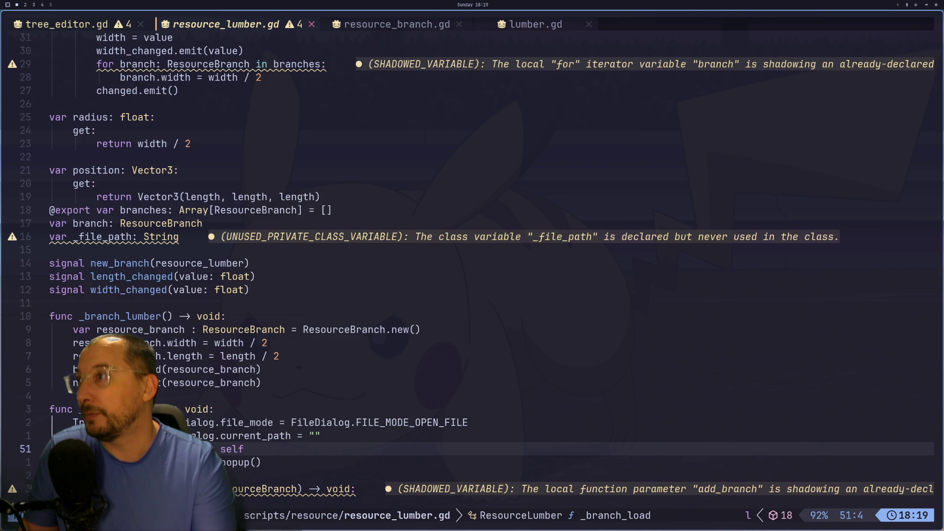
pyautogui.hotkey('ctrl', '6')
pyautogui.hotkey('ctrl', '6')
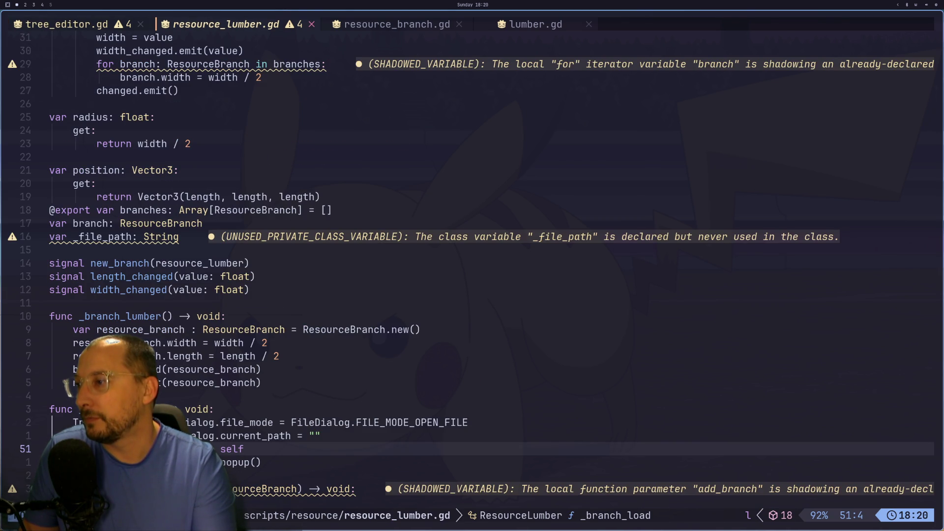
pyautogui.hotkey('ctrl', '6')
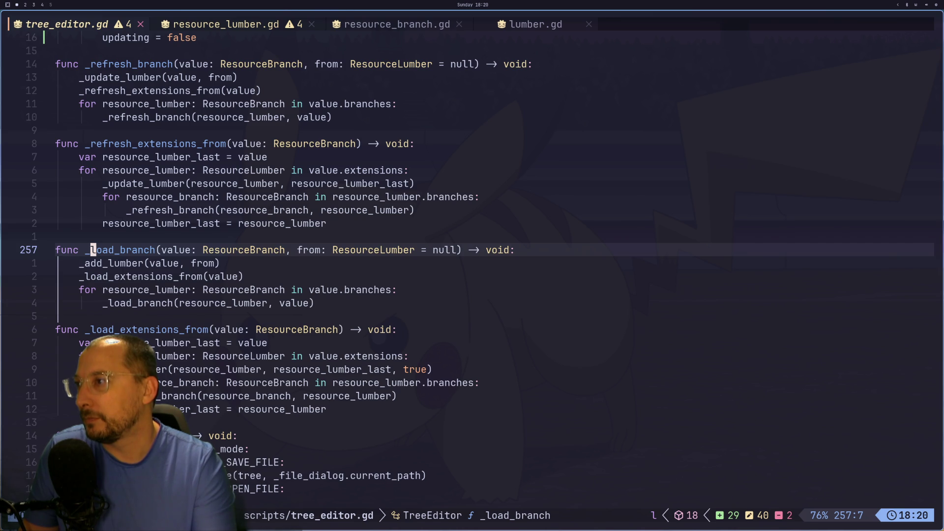
# Examine the value parameter and branch naming in the _load_branch function header
pyautogui.press('j')
pyautogui.press('l')
pyautogui.press('l')
pyautogui.press('f')
pyautogui.press('l')
pyautogui.press(';')
pyautogui.press('k')
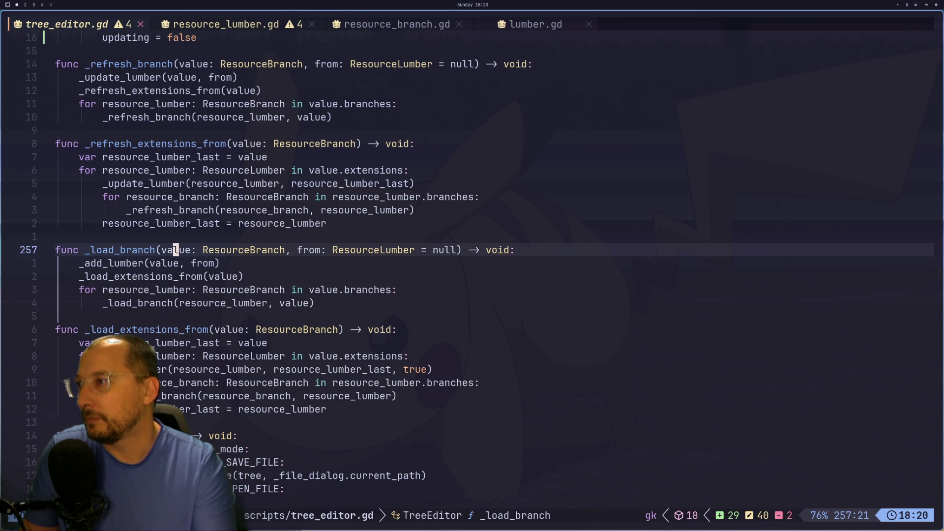
pyautogui.press('j')
pyautogui.press('k')
pyautogui.press('j')
pyautogui.press('k')
pyautogui.press('j')
pyautogui.press('k')
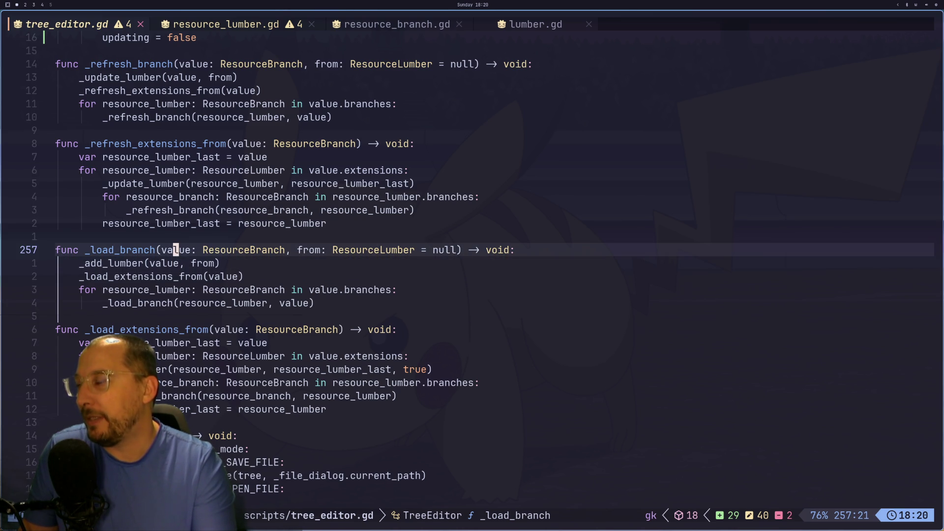
pyautogui.press('h')
pyautogui.press('h')
pyautogui.press('F')
pyautogui.press('b')
pyautogui.press('h')
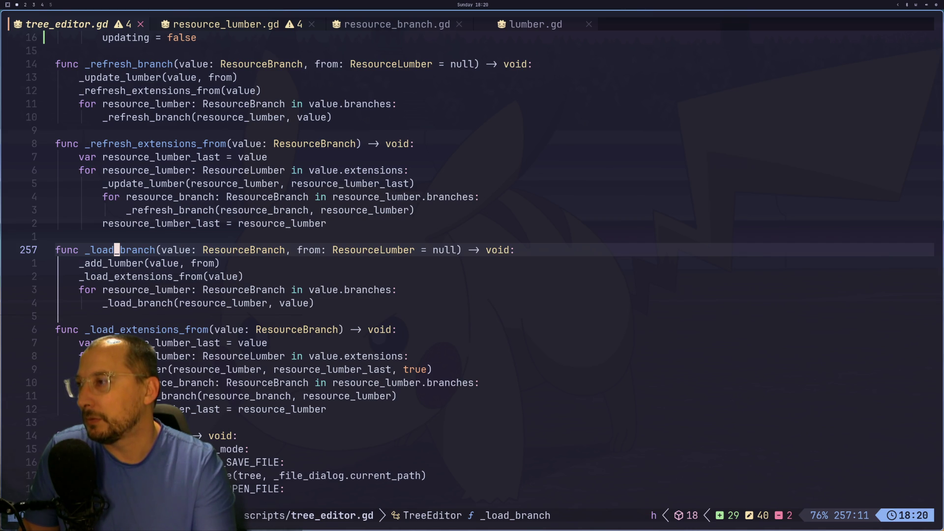
# Switch between Neovim and Godot, ending in the Godot editor
pyautogui.press('super+2')
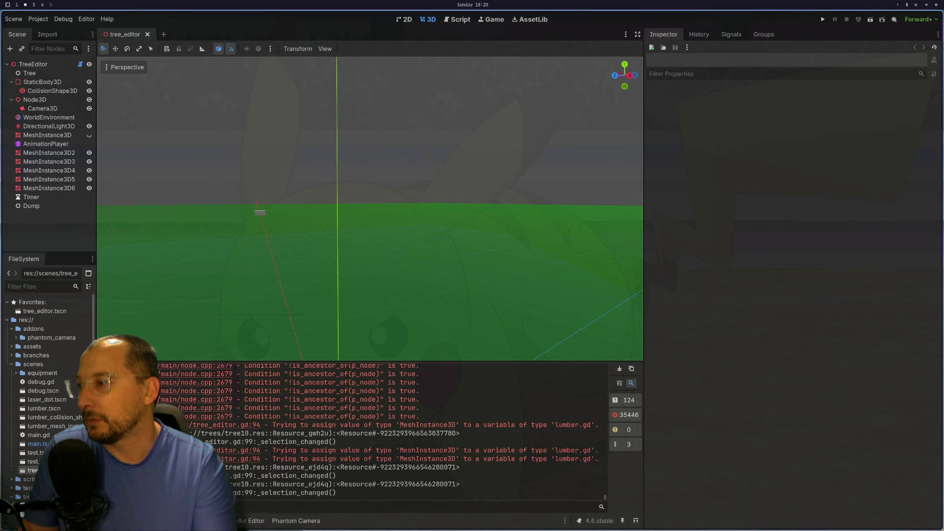
pyautogui.press('super+1')
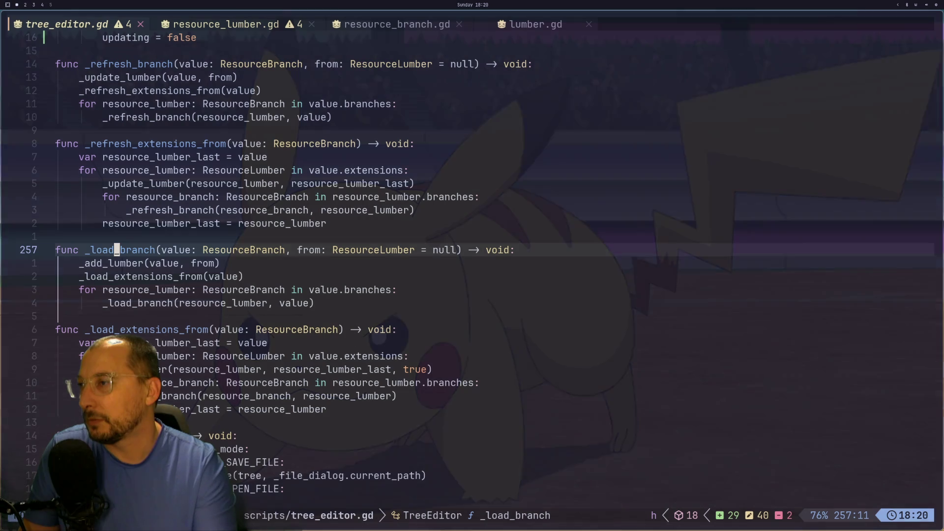
pyautogui.press('super+2')
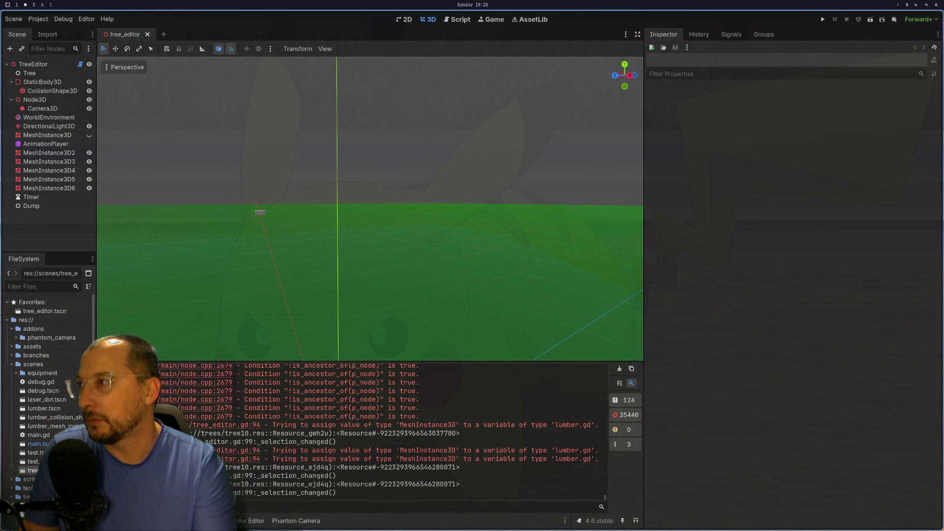
pyautogui.press('super+1')
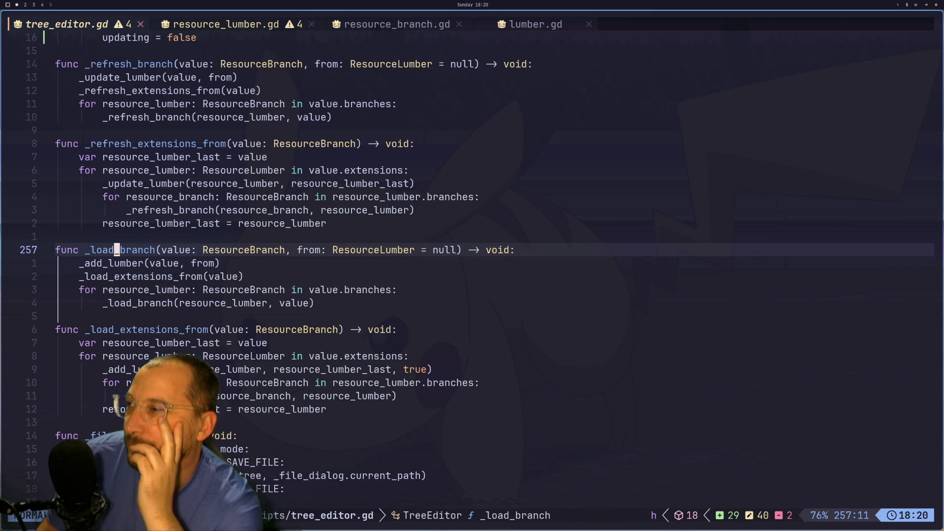
pyautogui.press('super+2')
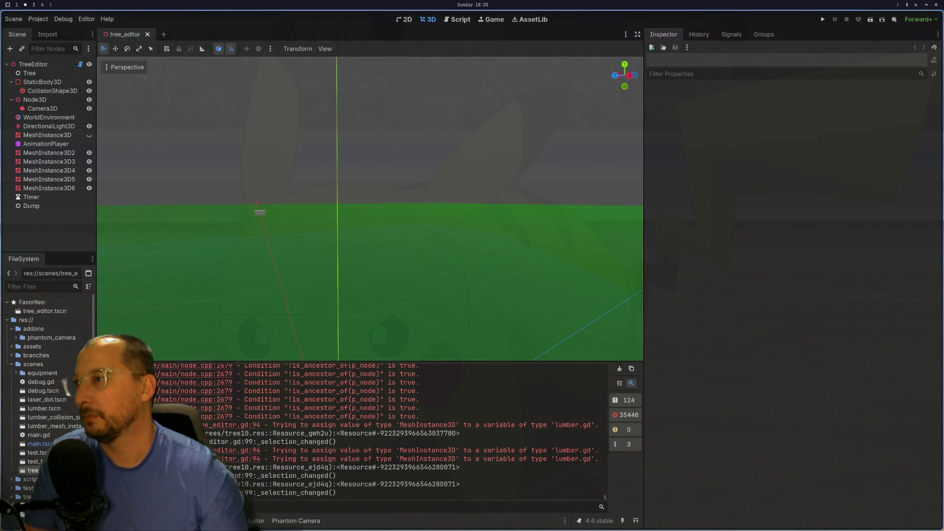
# Select the TreeEditor node, clear the output log, and bring up the Load File picker
pyautogui.scroll(-10, 129, 79)
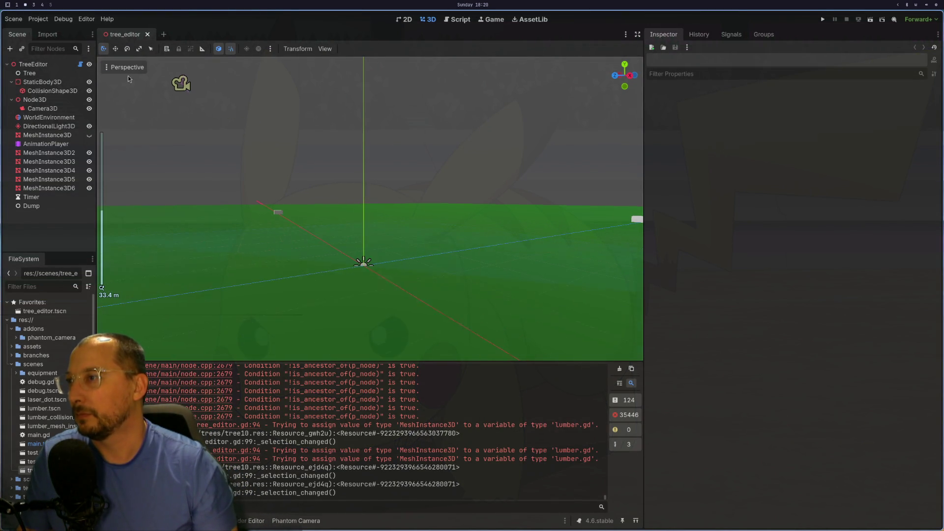
pyautogui.click(30, 65)
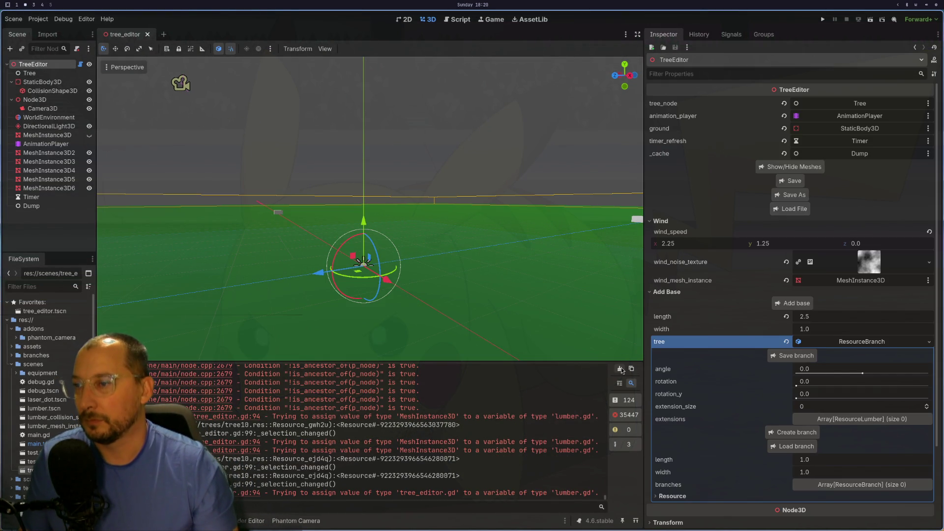
pyautogui.click(620, 369)
pyautogui.click(792, 212)
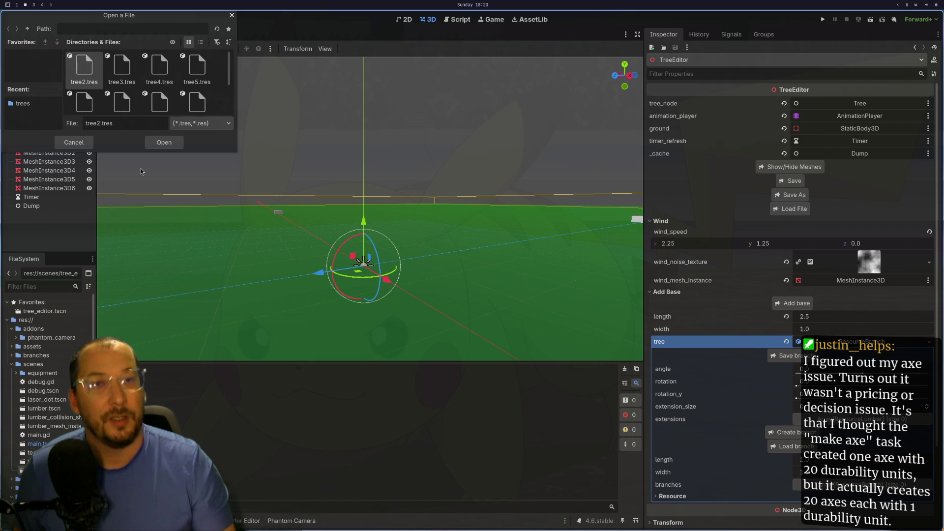
# Load tree10.res, then select Extension1302 in the full branched tree
pyautogui.scroll(-2, 125, 63)
pyautogui.scroll(-2, 125, 63)
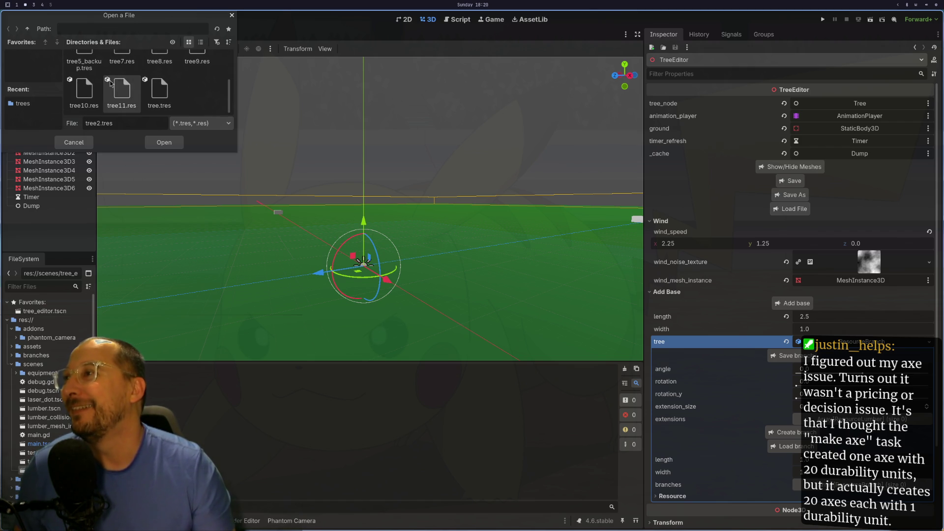
pyautogui.click(84, 91)
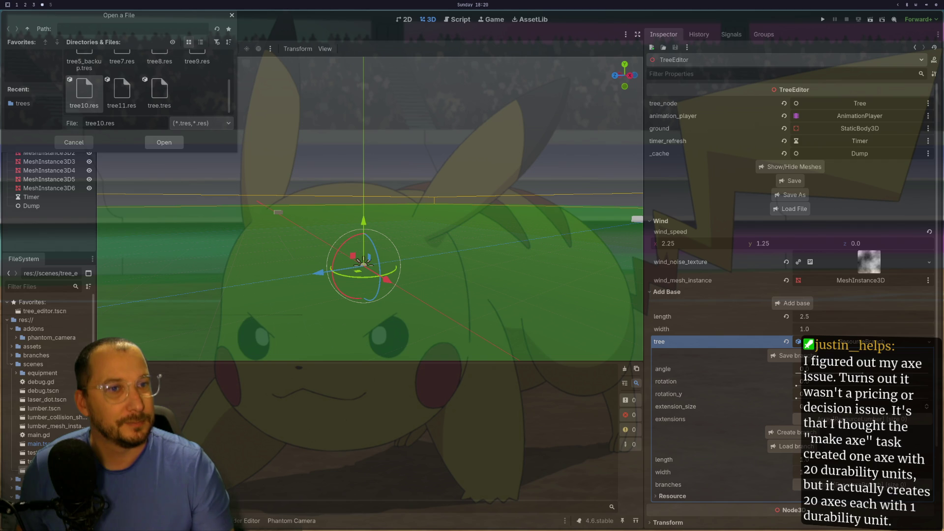
pyautogui.press('Return')
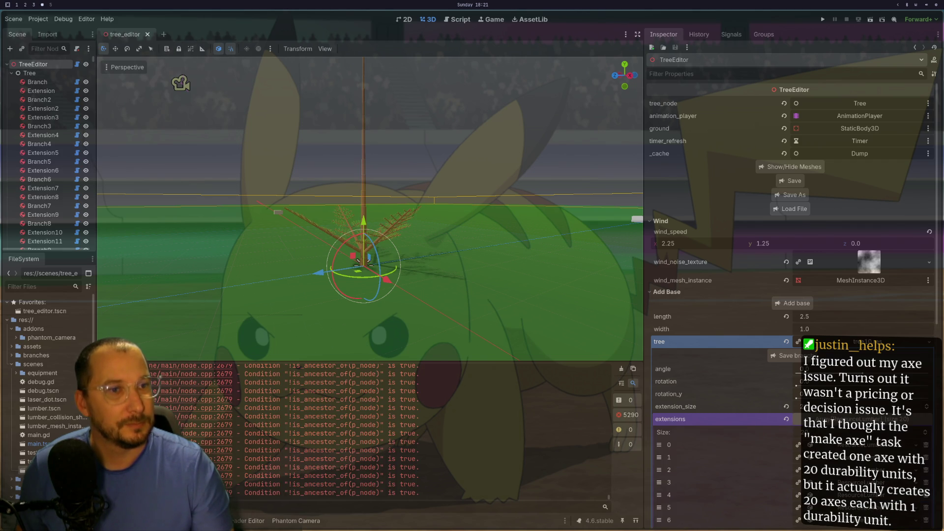
pyautogui.scroll(6, 358, 261)
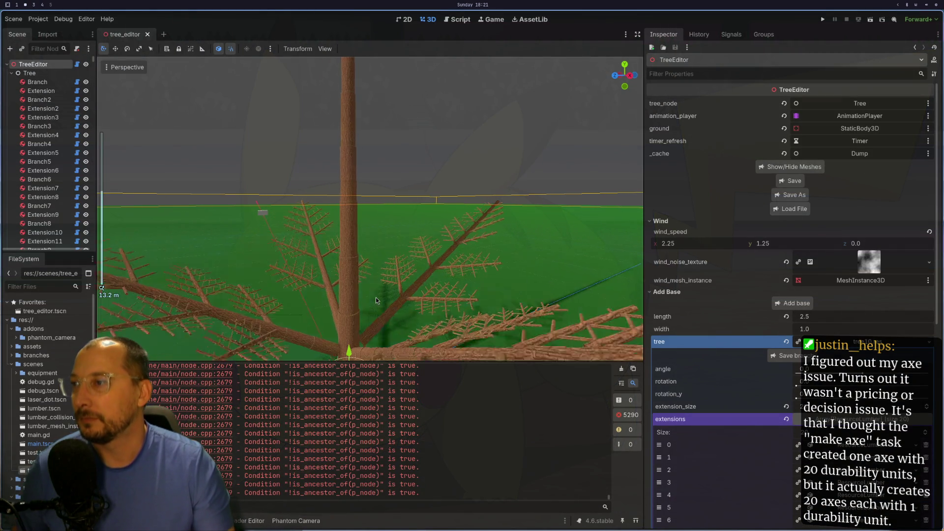
pyautogui.click(357, 276)
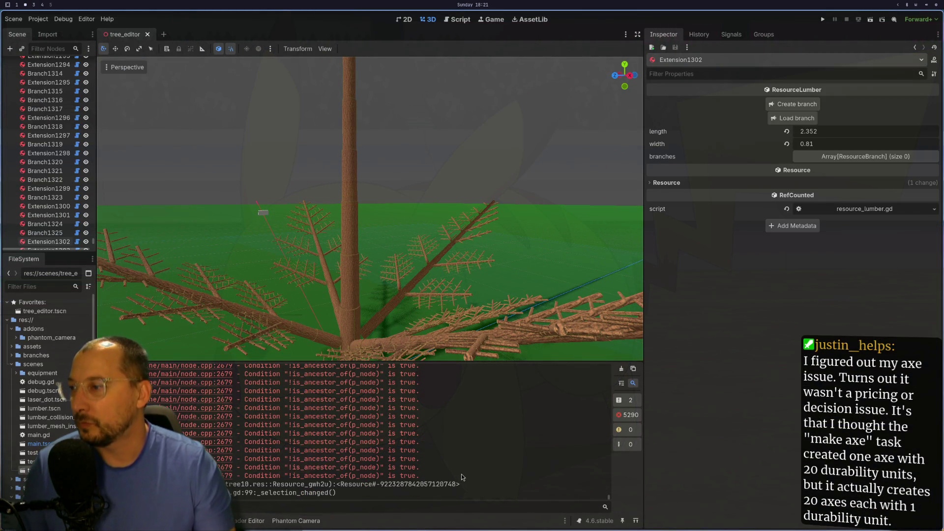
pyautogui.press('super+1')
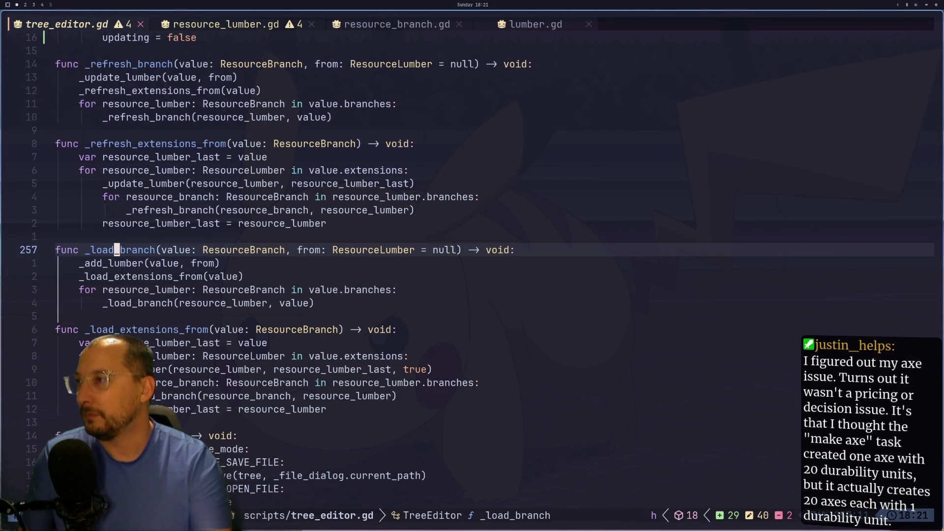
# Move up through tree_editor.gd past _add_lumber and _lookup to the static branch variable
pyautogui.press('k')
pyautogui.press('k')
pyautogui.press('k')
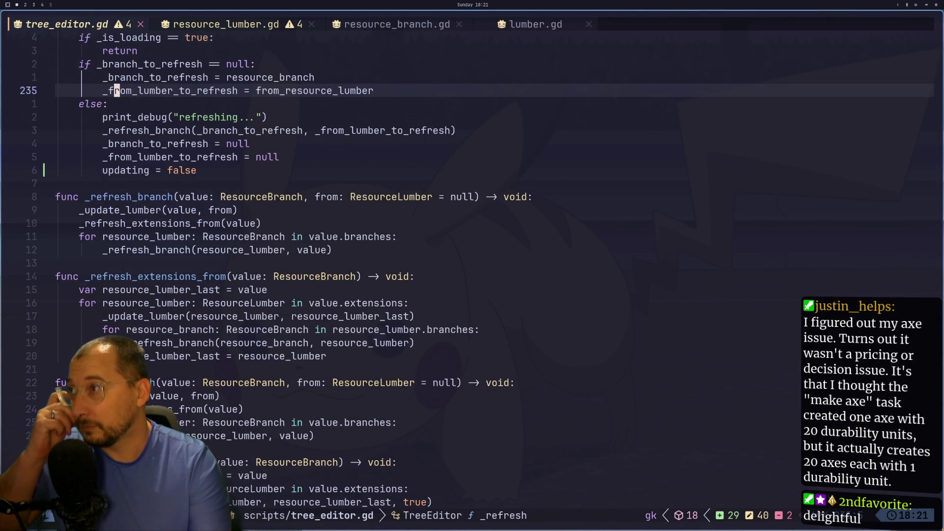
pyautogui.press('k')
pyautogui.press('k')
pyautogui.press('k')
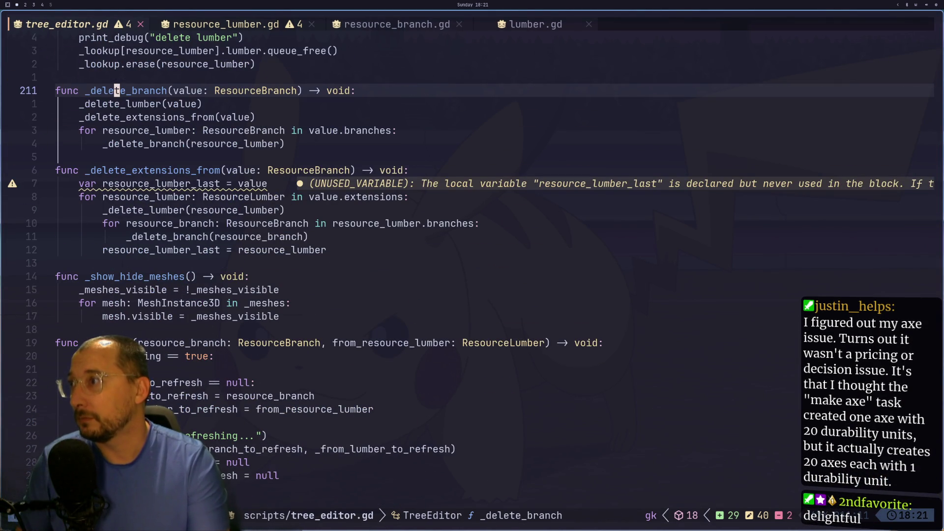
pyautogui.press('k')
pyautogui.press('k')
pyautogui.press('k')
pyautogui.press('k')
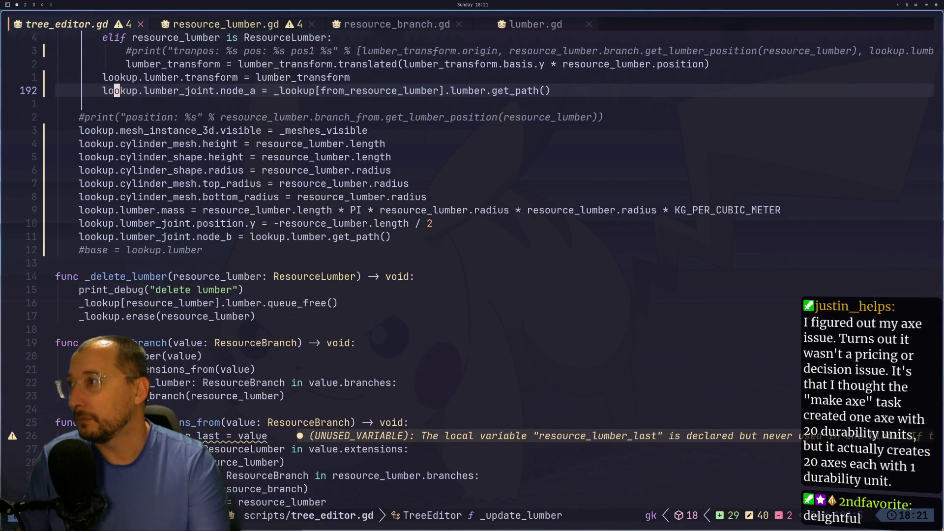
pyautogui.press('k')
pyautogui.press('k')
pyautogui.press('k')
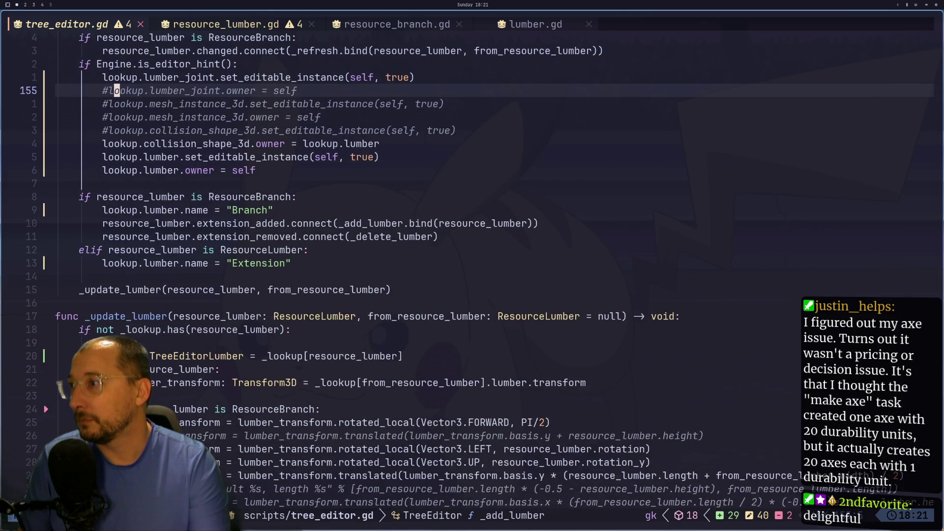
pyautogui.press('k')
pyautogui.press('k')
pyautogui.press('k')
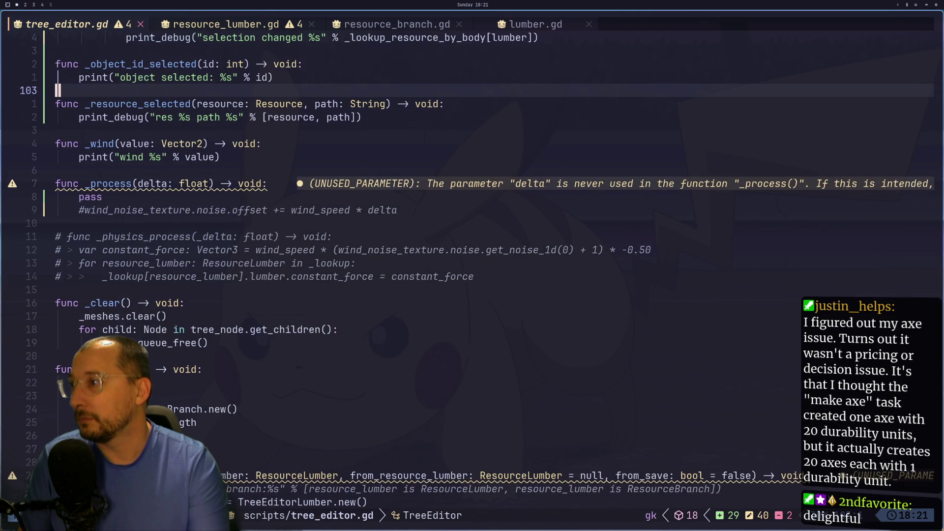
pyautogui.press('k')
pyautogui.press('k')
pyautogui.press('k')
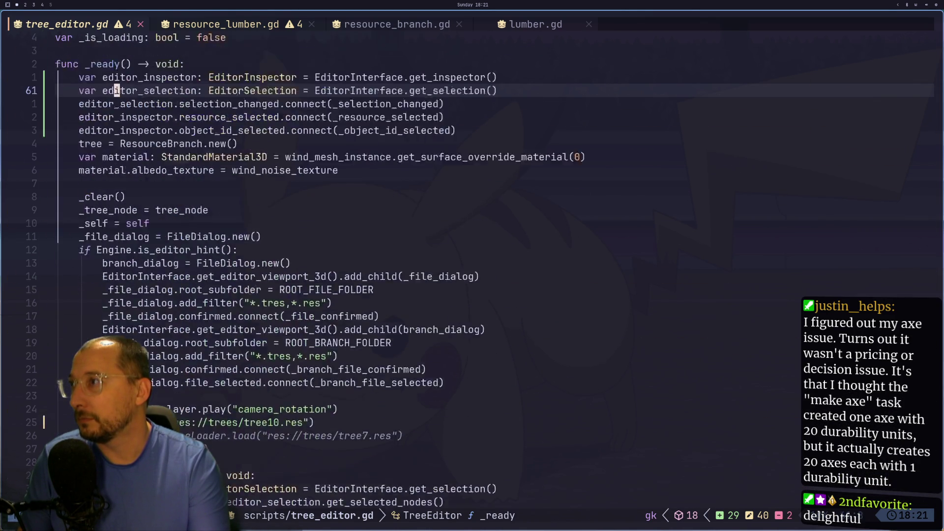
pyautogui.press('j')
pyautogui.press('j')
pyautogui.press('j')
pyautogui.press('j')
pyautogui.press('h')
pyautogui.press('h')
pyautogui.press('k')
pyautogui.press('k')
pyautogui.press('k')
pyautogui.press('k')
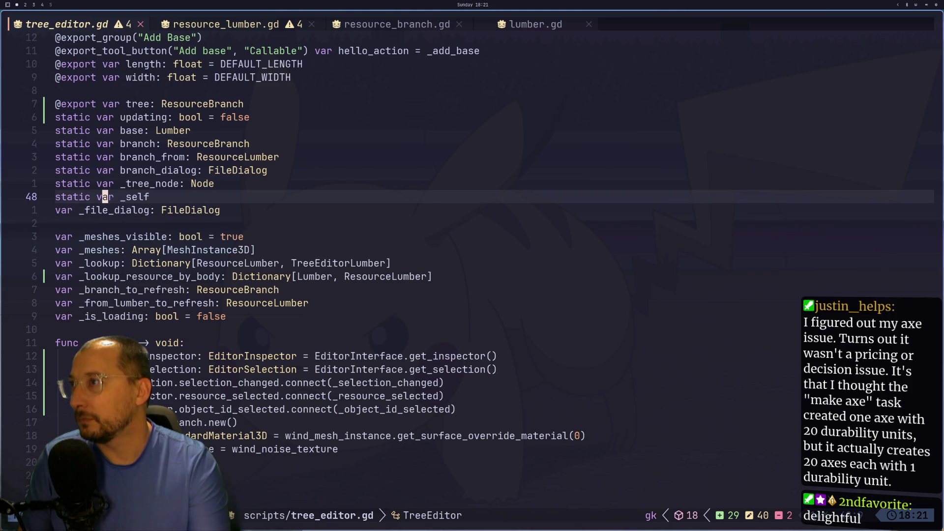
pyautogui.press('j')
pyautogui.press('j')
pyautogui.press('j')
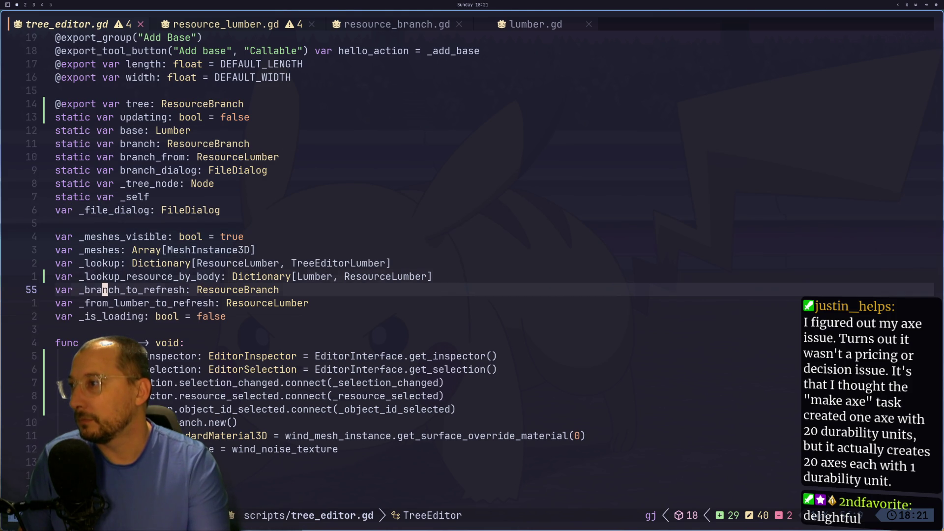
pyautogui.press('k')
pyautogui.press('k')
pyautogui.press('k')
pyautogui.press('k')
pyautogui.press('k')
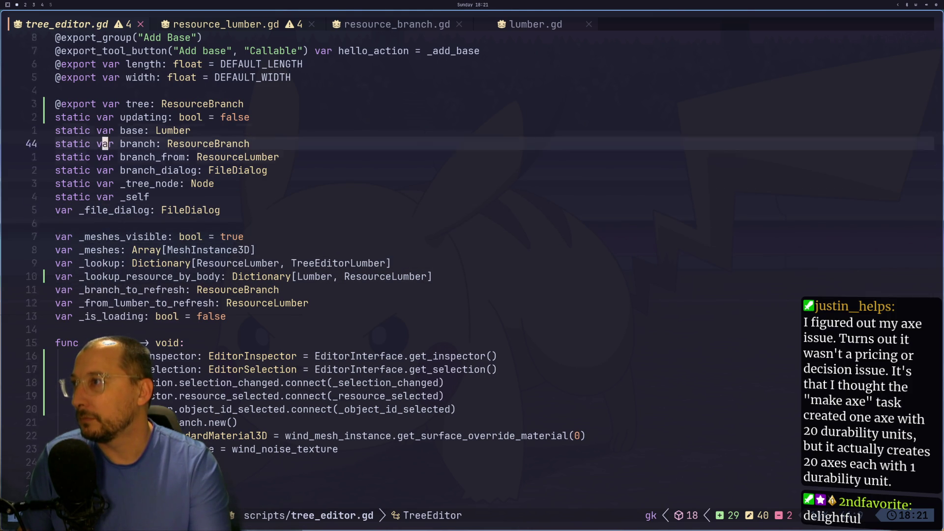
pyautogui.press('j')
pyautogui.press('j')
pyautogui.press('j')
pyautogui.press('j')
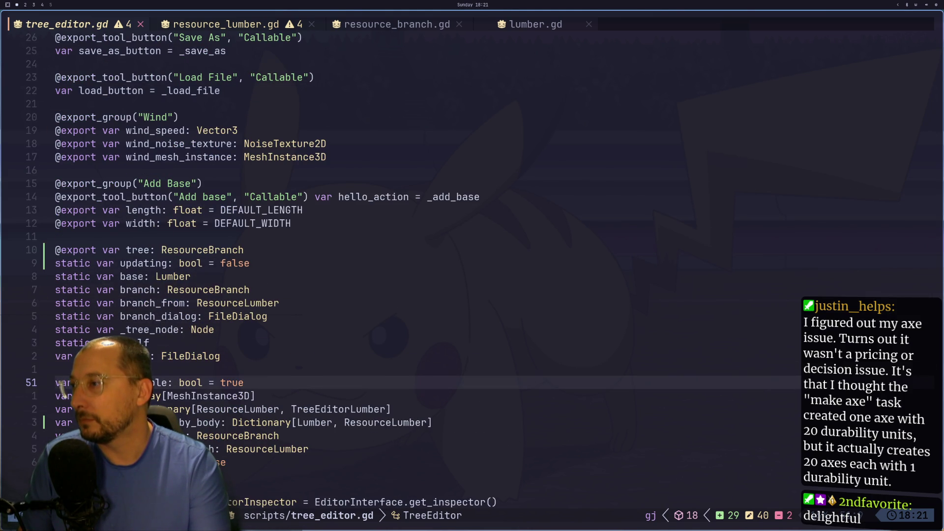
pyautogui.press('k')
pyautogui.press('k')
pyautogui.press('k')
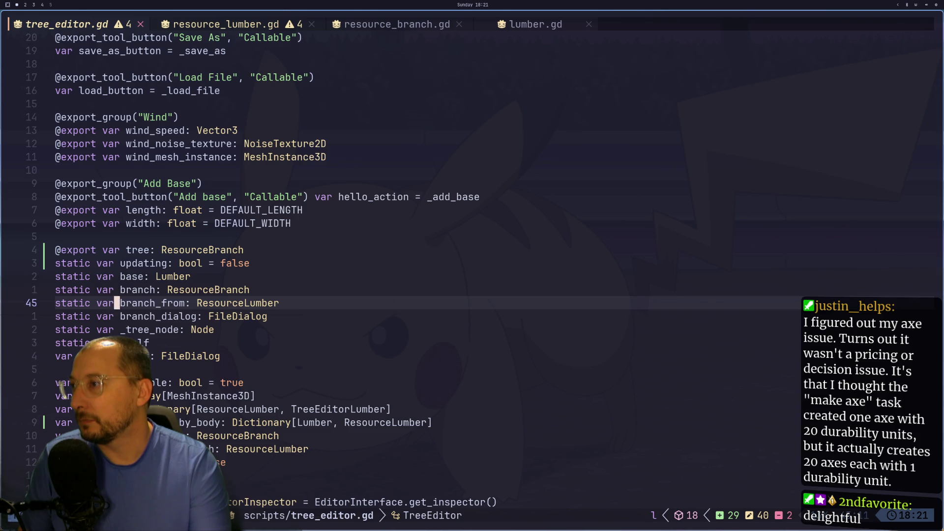
# Search for branch and step through its uses, including Load branch, Branch width and the save code
pyautogui.press('*')
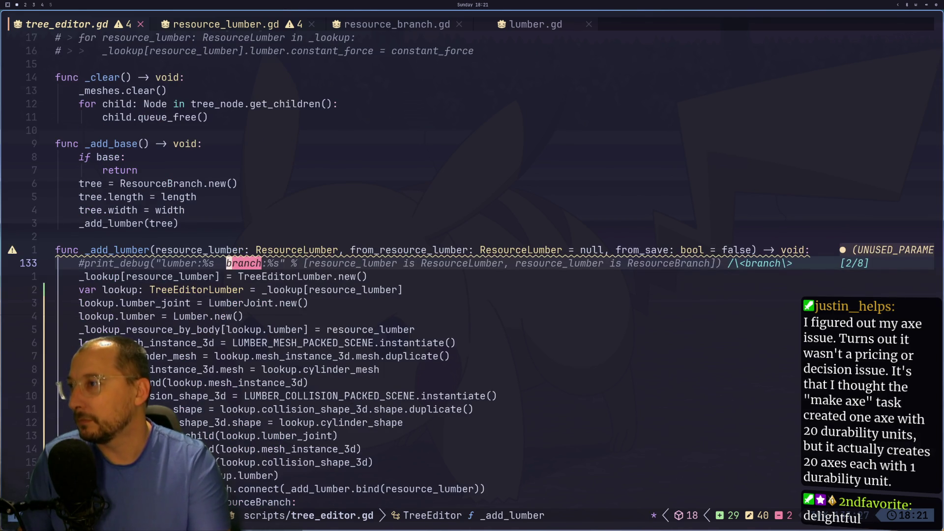
pyautogui.press('n')
pyautogui.press('n')
pyautogui.press('n')
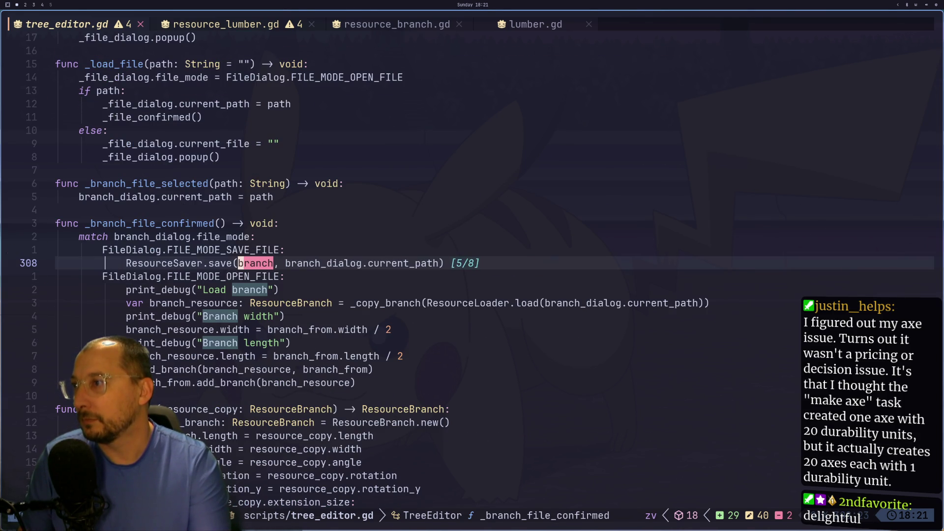
pyautogui.press('n')
pyautogui.press('n')
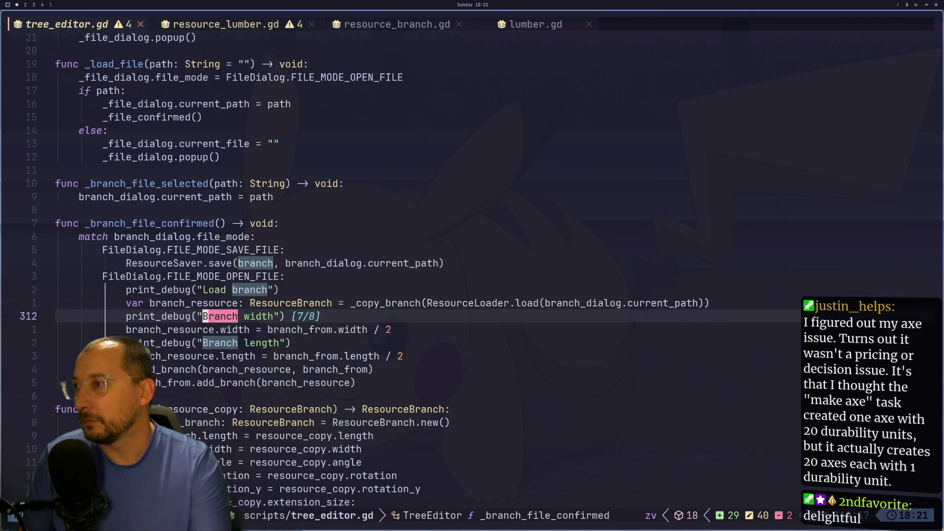
pyautogui.press('n')
pyautogui.press('n')
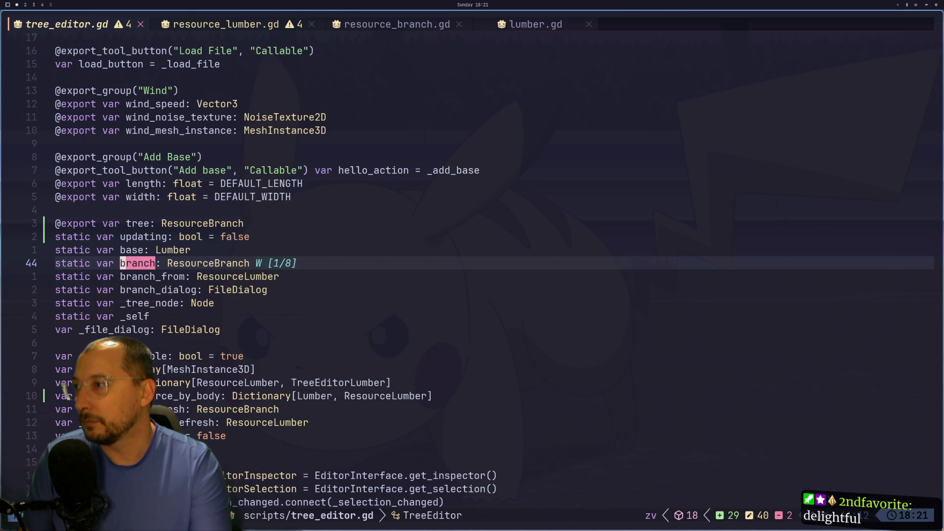
pyautogui.press('n')
pyautogui.press('n')
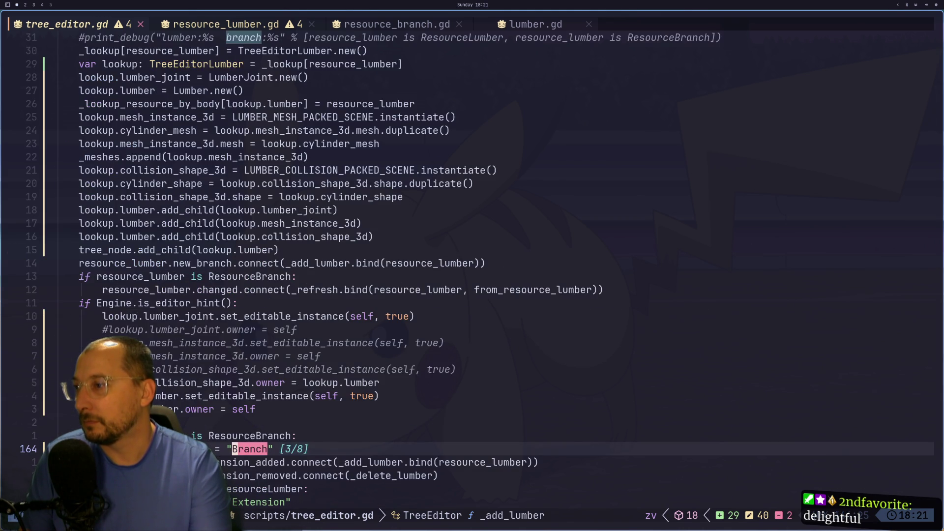
pyautogui.press('n')
pyautogui.press('n')
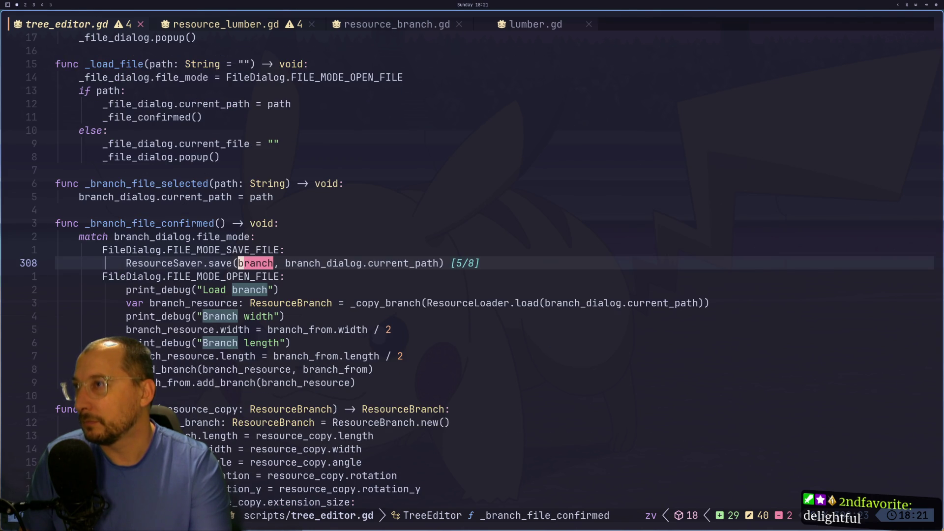
# Look over the _branch_save function and its file mode line near the end of resource_branch.gd
pyautogui.press('L')
pyautogui.press('L')
pyautogui.press('j')
pyautogui.press('j')
pyautogui.press('j')
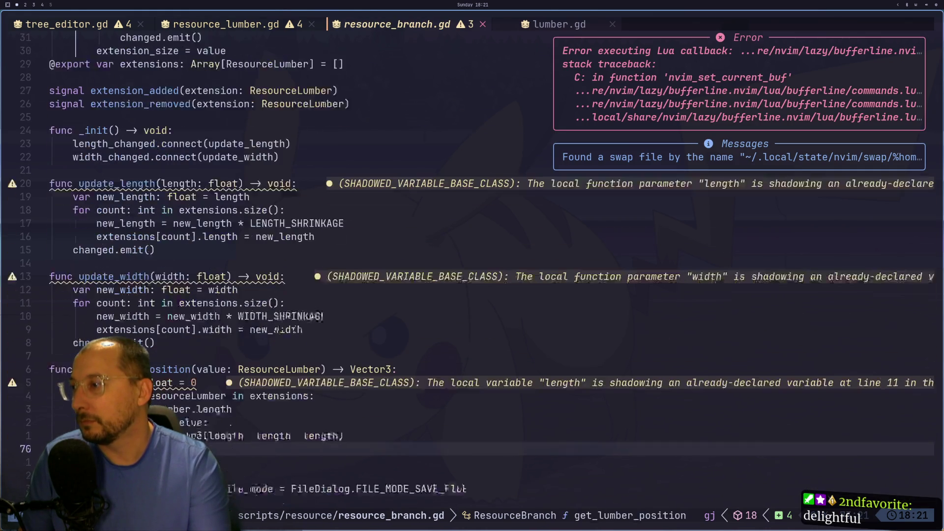
pyautogui.press('j')
pyautogui.press('j')
pyautogui.press('j')
pyautogui.press('k')
pyautogui.press('k')
pyautogui.press('k')
pyautogui.press('j')
pyautogui.press('j')
pyautogui.press('j')
pyautogui.press('k')
pyautogui.press('k')
pyautogui.press('j')
pyautogui.press('j')
pyautogui.press('j')
pyautogui.press('j')
pyautogui.press('k')
pyautogui.press('k')
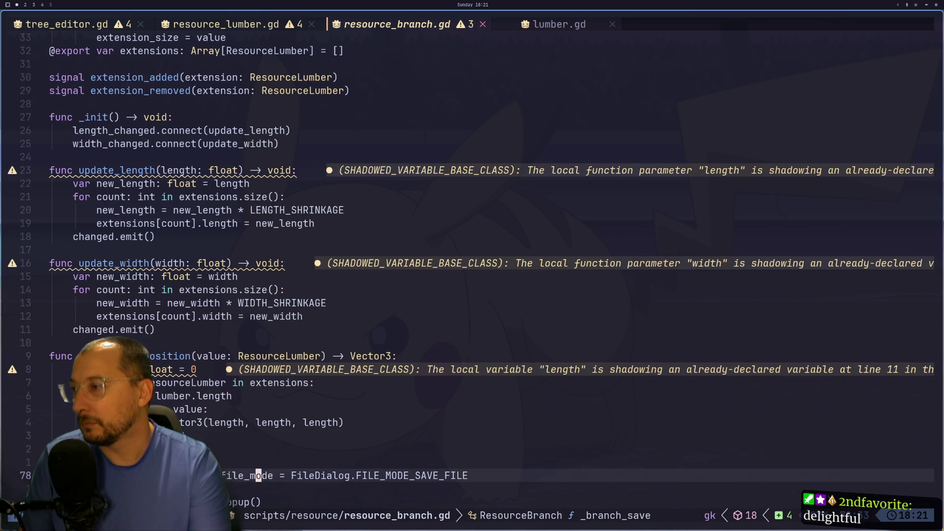
pyautogui.press('k')
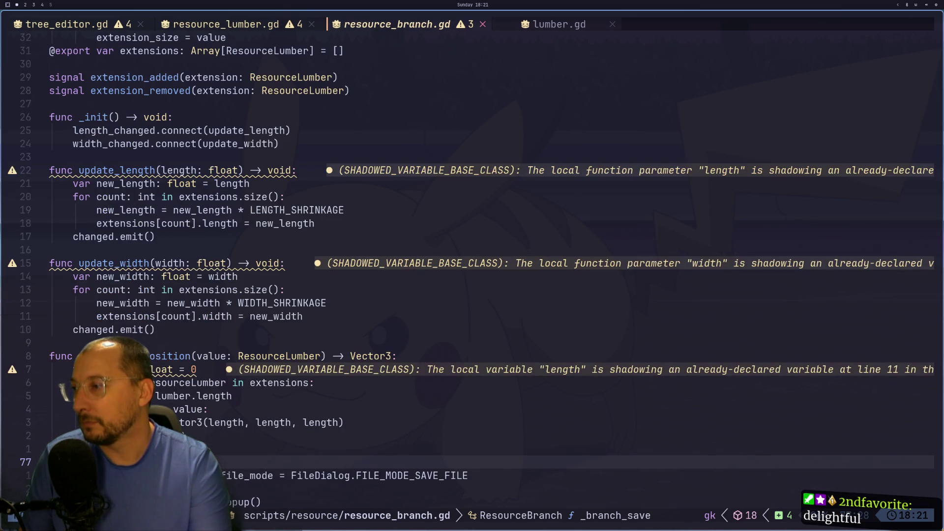
# Glance at the tree in Godot, then bring up _branch_file_confirmed in tree_editor.gd
pyautogui.hotkey('shift', 'h')
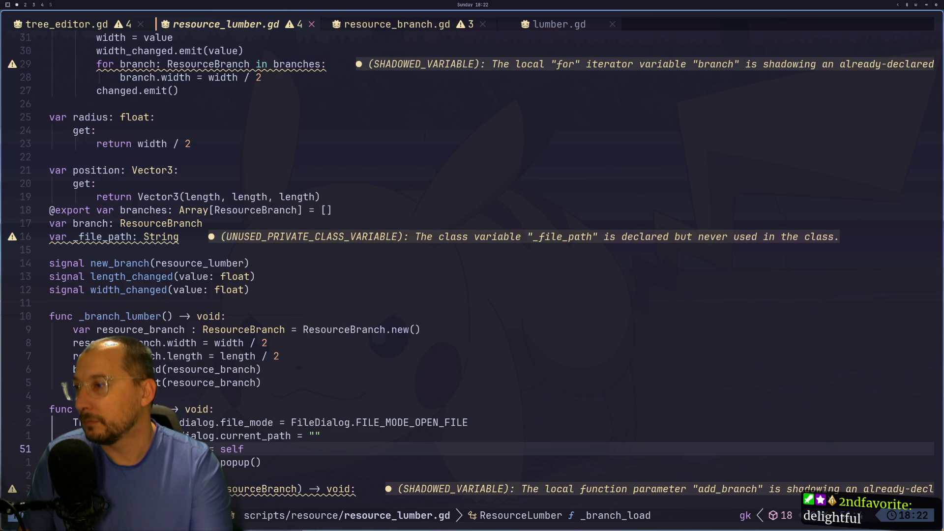
pyautogui.press('super+2')
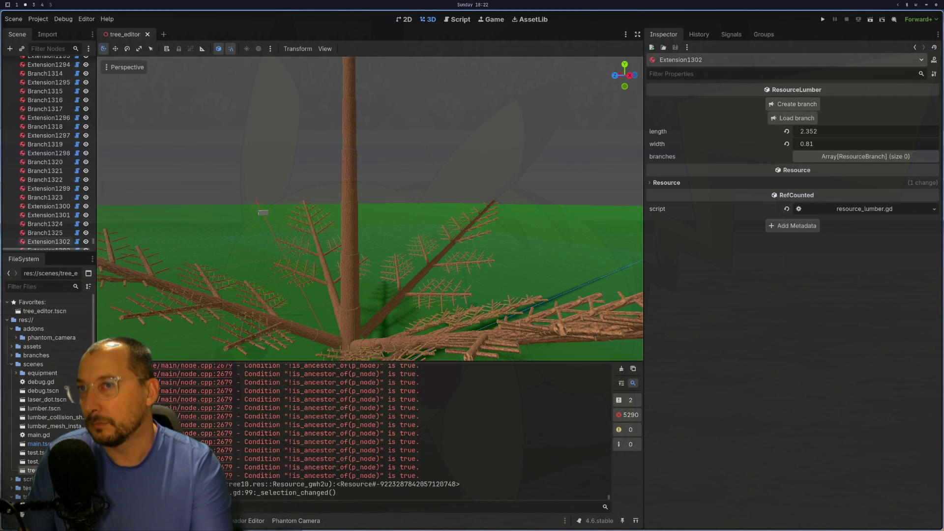
pyautogui.press('super+1')
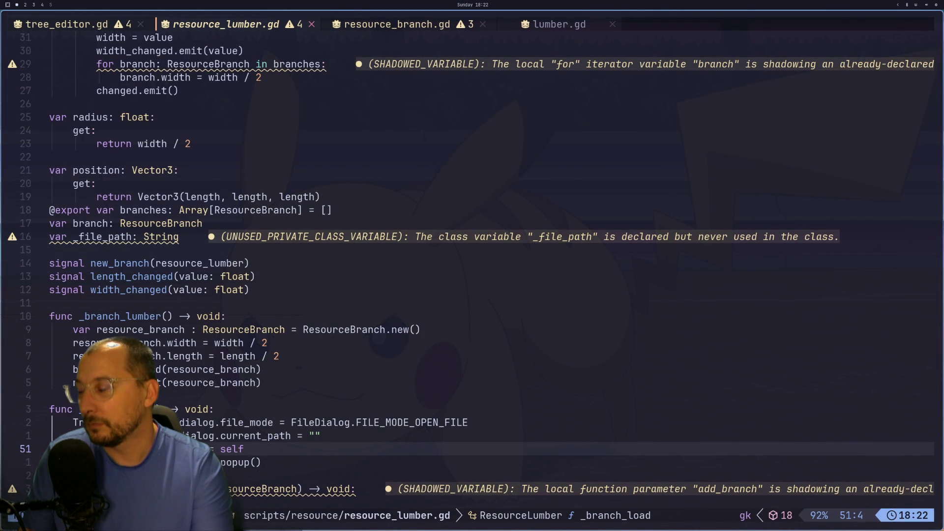
pyautogui.hotkey('shift', 'h')
pyautogui.press('j')
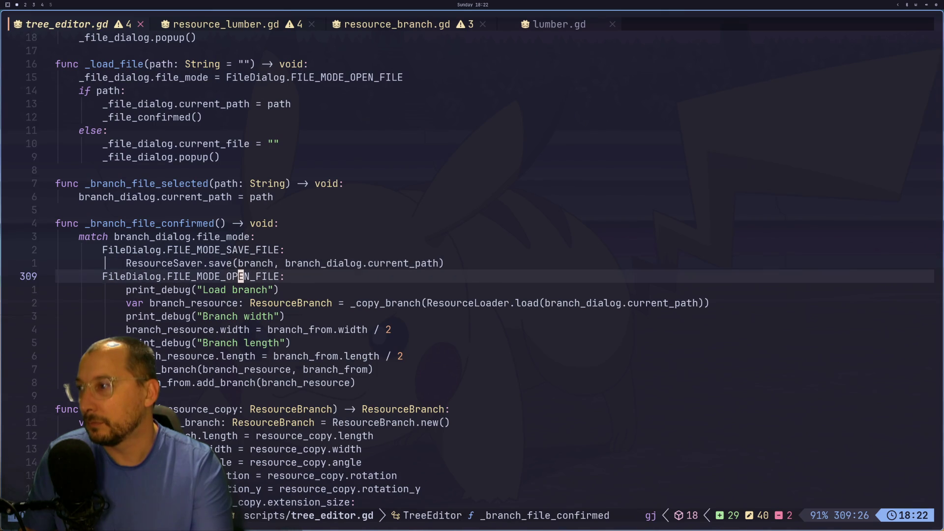
pyautogui.press('k')
pyautogui.press('k')
pyautogui.press('k')
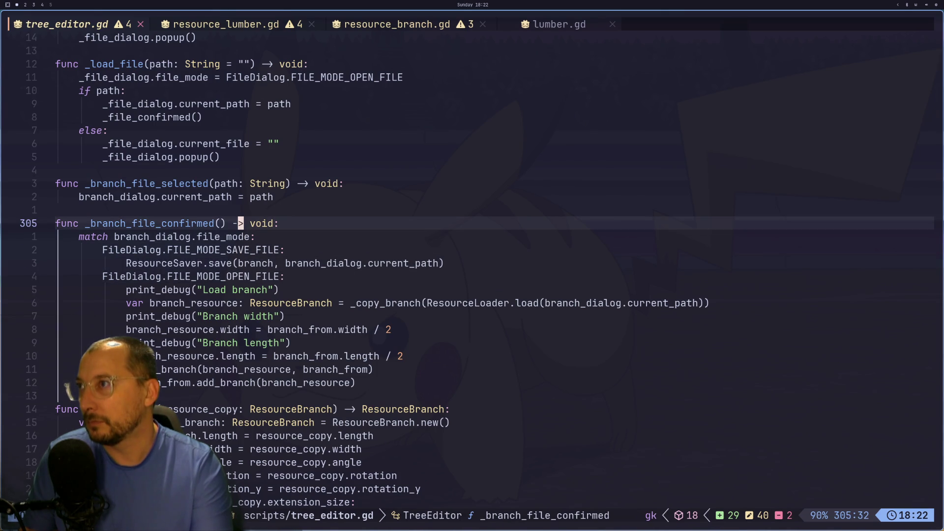
# In resource_lumber.gd, highlight every _branch_load reference and jump to its definition
pyautogui.hotkey('shift', 'l')
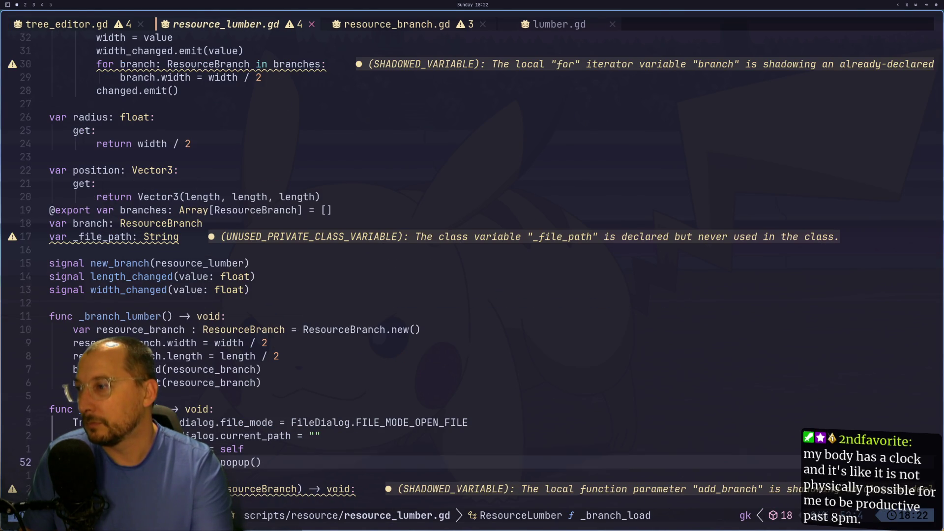
pyautogui.press('k')
pyautogui.press('k')
pyautogui.press('k')
pyautogui.press('k')
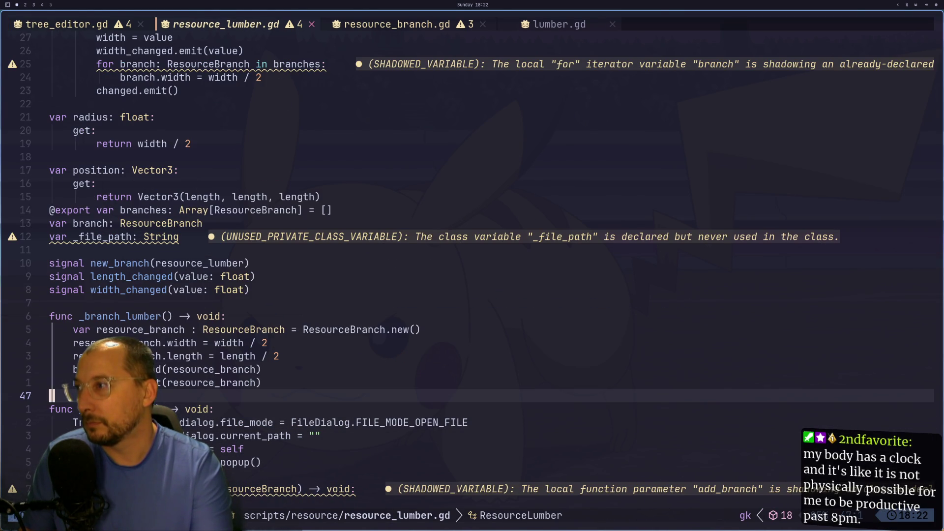
pyautogui.press('k')
pyautogui.press('k')
pyautogui.press('k')
pyautogui.press('j')
pyautogui.press('j')
pyautogui.press('j')
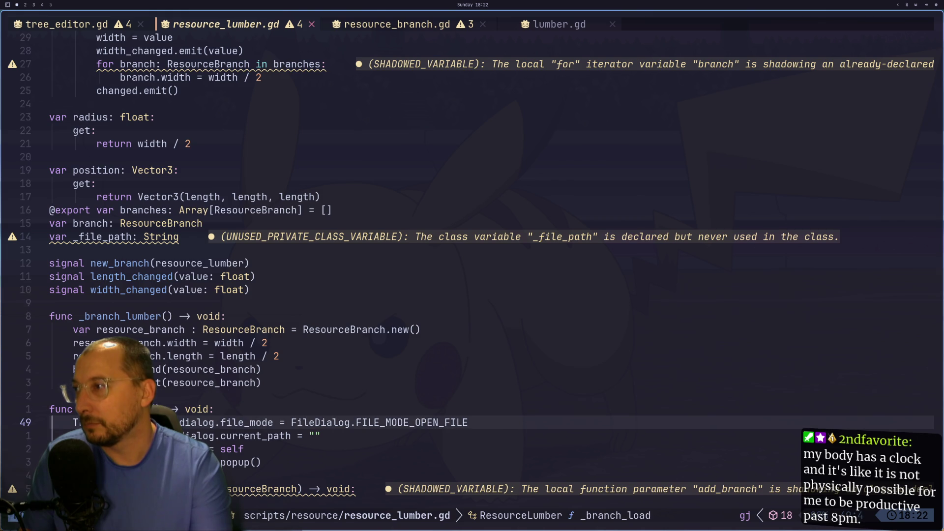
pyautogui.press('k')
pyautogui.press('*')
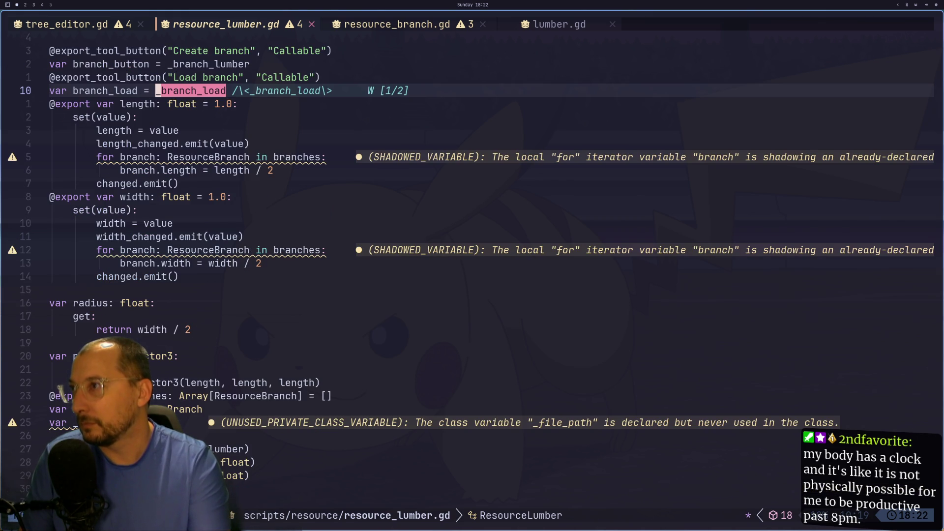
pyautogui.press('n')
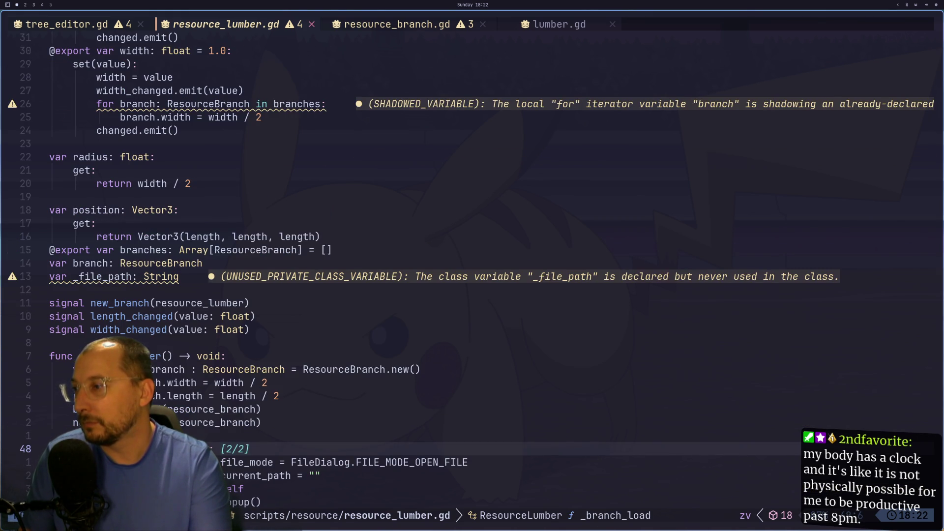
# Return to tree_editor.gd and move down to the Load branch code
pyautogui.scroll(-3, 471, 276)
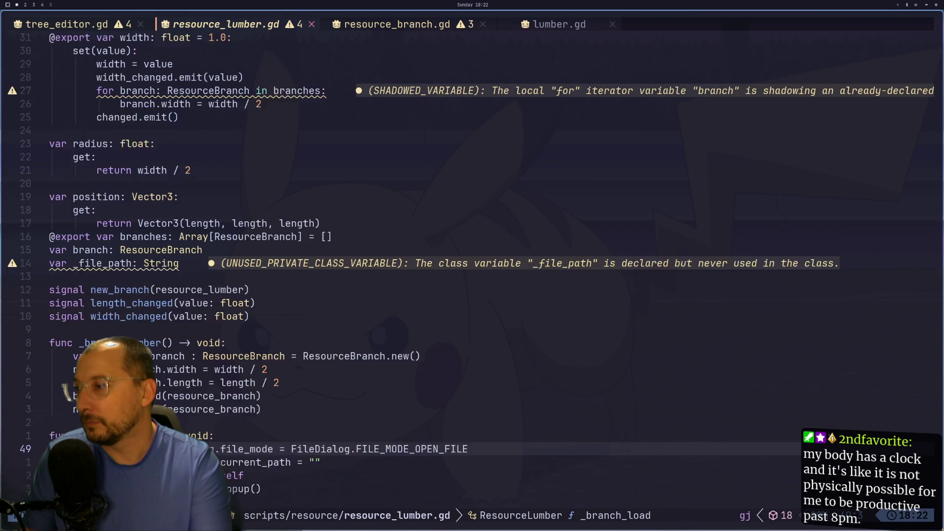
pyautogui.press('g')
pyautogui.press('p')
pyautogui.press('j')
pyautogui.press('j')
pyautogui.press('j')
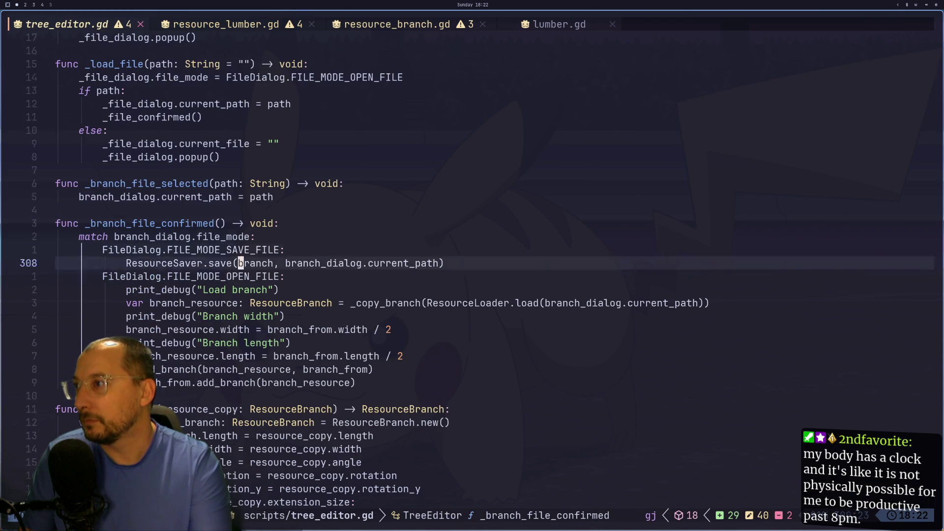
# Search for /load to reach the ResourceLoader.load call and its ResourceBranch annotation
pyautogui.write('/loc')
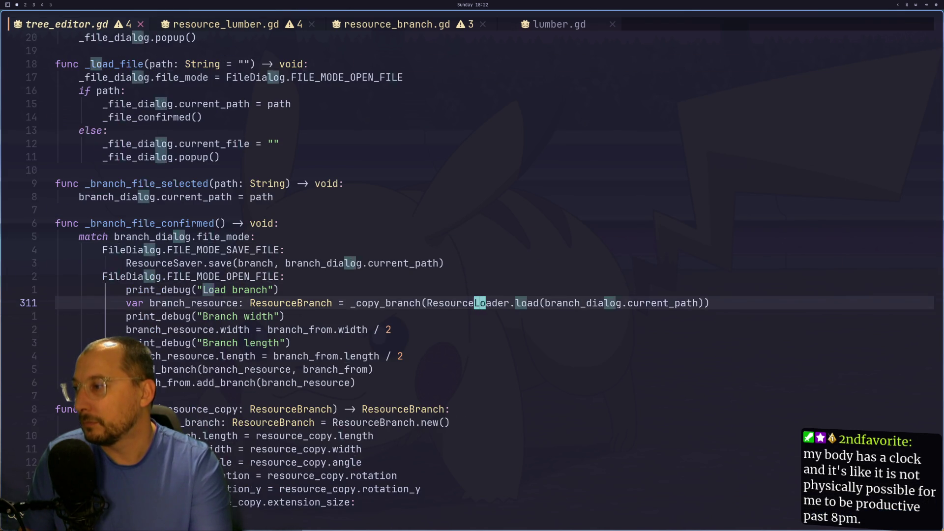
pyautogui.press('Return')
pyautogui.write('/load')
pyautogui.press('Return')
pyautogui.press('n')
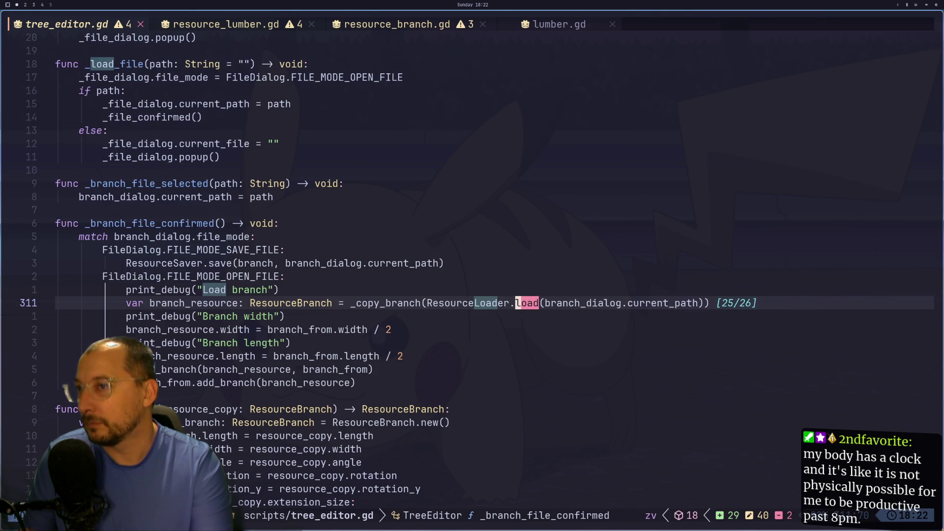
pyautogui.press('h')
pyautogui.press('h')
pyautogui.press('h')
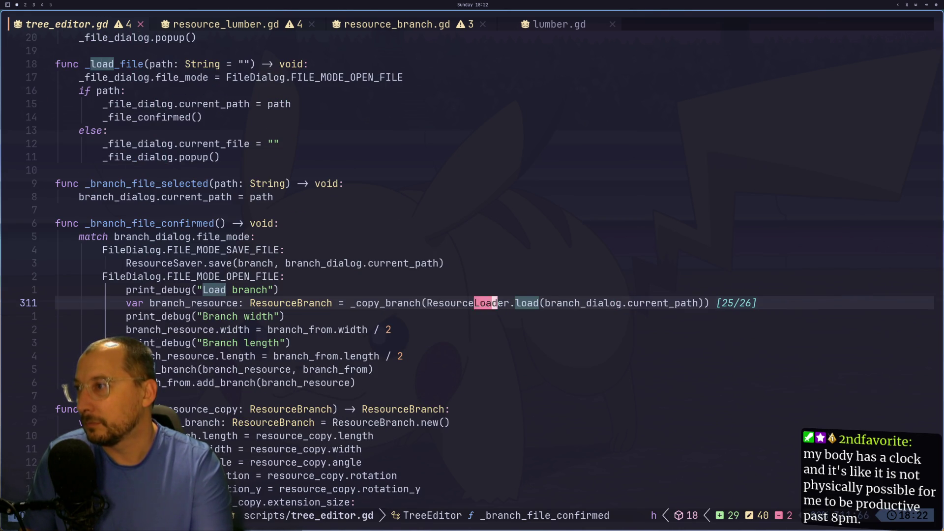
pyautogui.press('l')
pyautogui.press('l')
pyautogui.press('l')
pyautogui.press('l')
pyautogui.press('l')
pyautogui.press('l')
pyautogui.press('h')
pyautogui.press('h')
pyautogui.press('h')
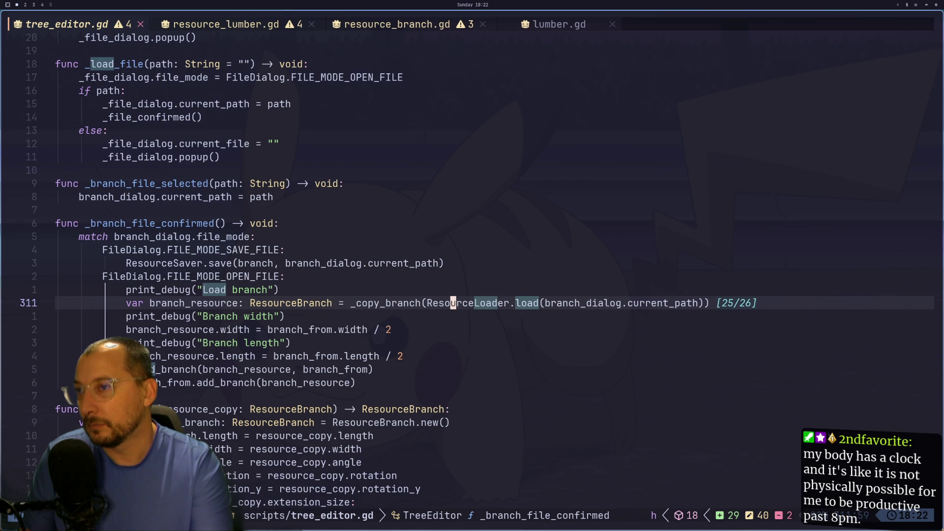
pyautogui.press('h')
pyautogui.press('h')
pyautogui.press('h')
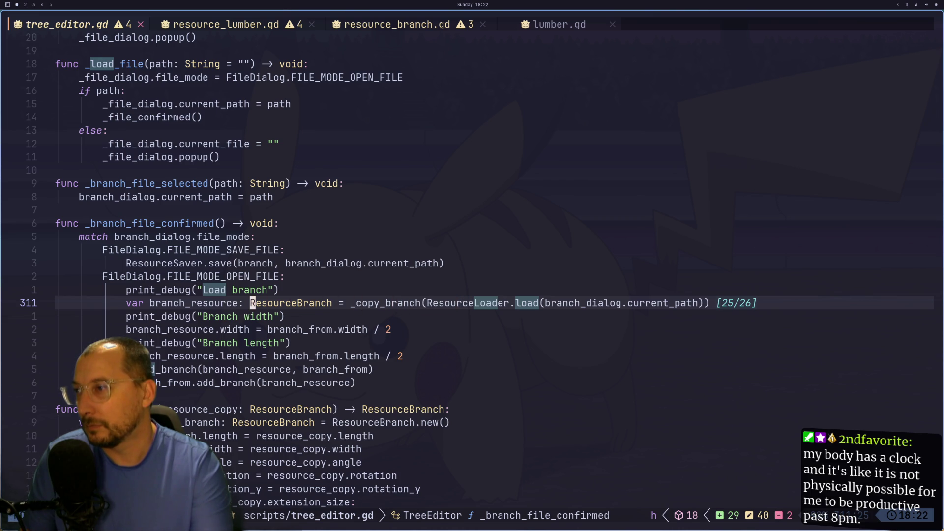
pyautogui.press('g')
pyautogui.press('j')
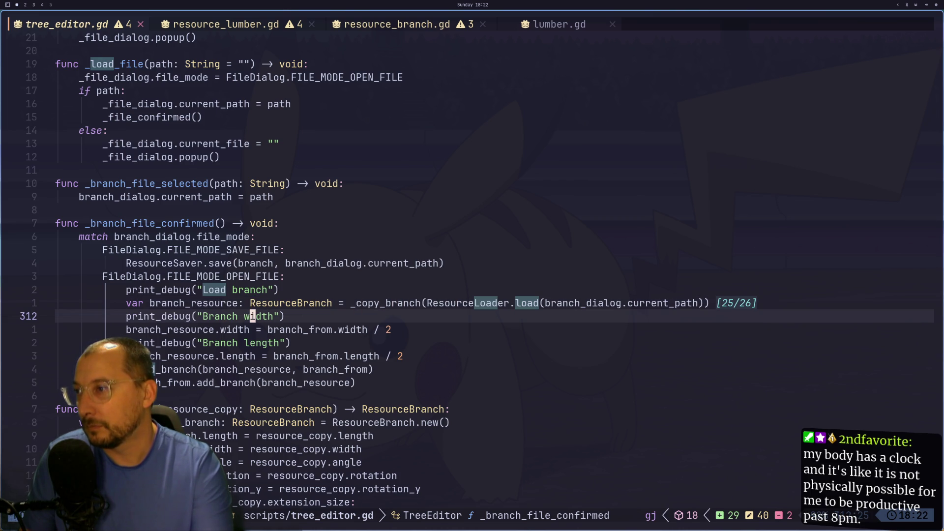
pyautogui.press('Escape')
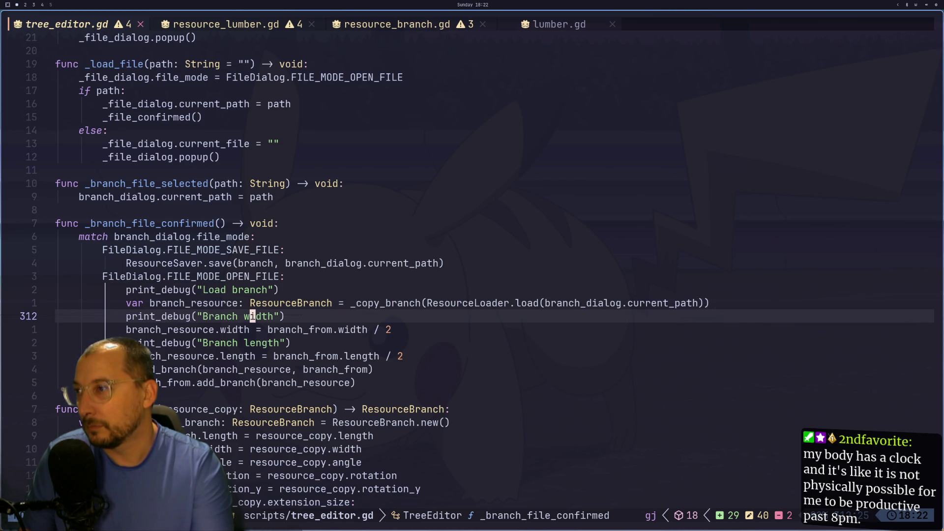
# Highlight every use of branch_resource on line 316 and cycle through the other open scripts
pyautogui.press('k')
pyautogui.press('k')
pyautogui.press('j')
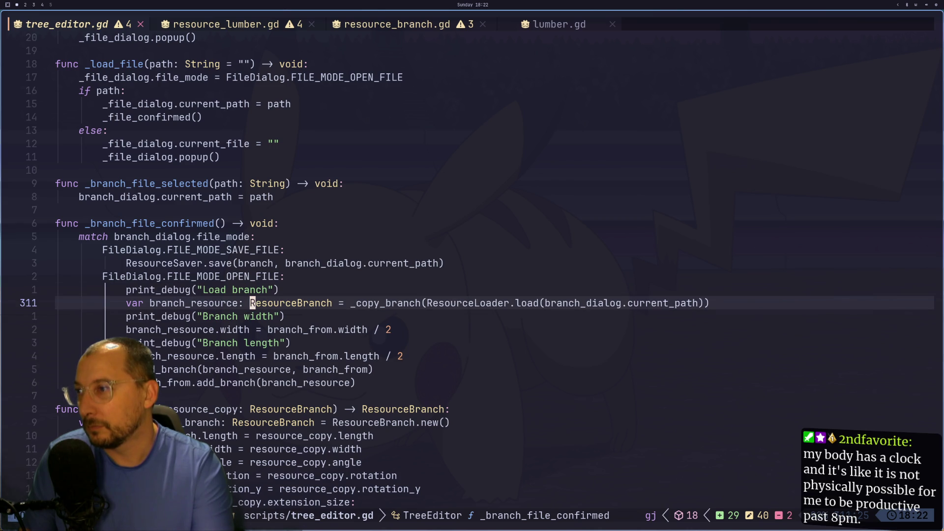
pyautogui.press('j')
pyautogui.press('j')
pyautogui.press('j')
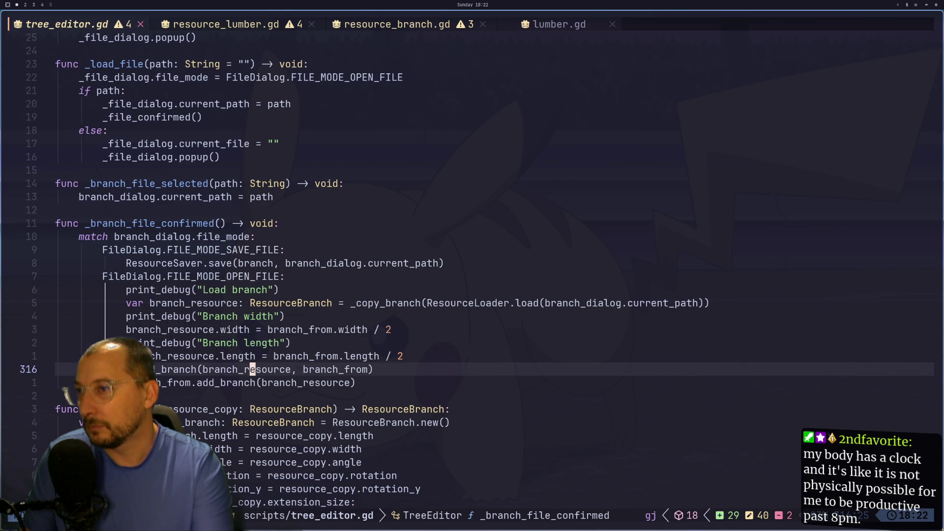
pyautogui.press('*')
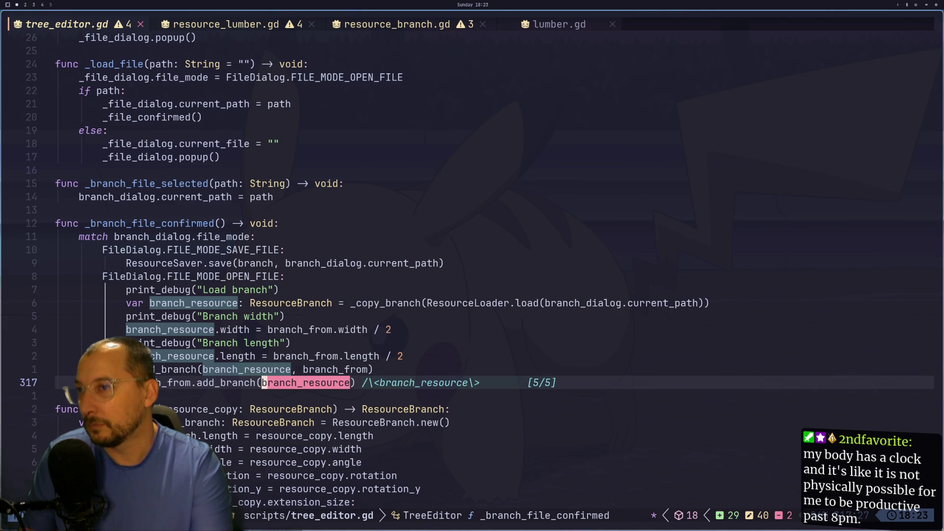
pyautogui.hotkey('shift', 'h')
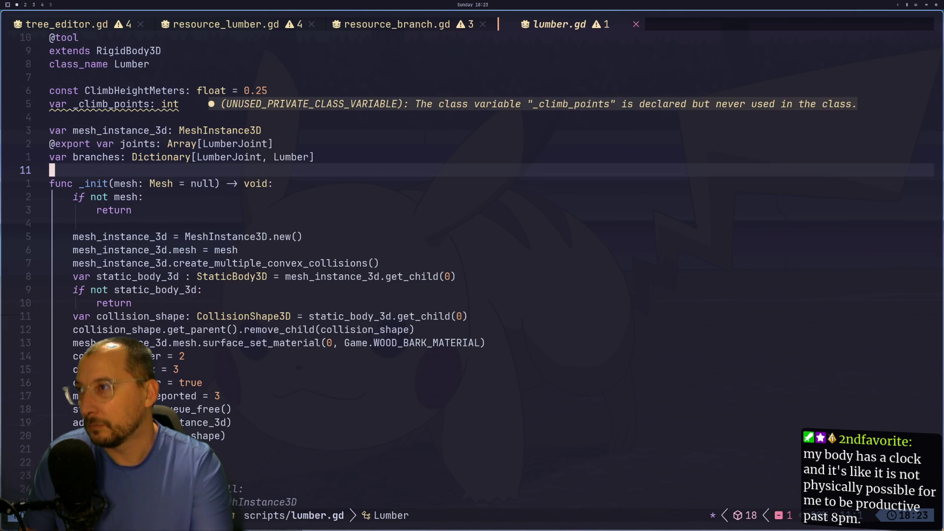
pyautogui.hotkey('shift', 'h')
# Back in tree_editor.gd, highlight branch_resource uses again and settle on line 316
pyautogui.hotkey('shift', 'l')
pyautogui.hotkey('shift', 'l')
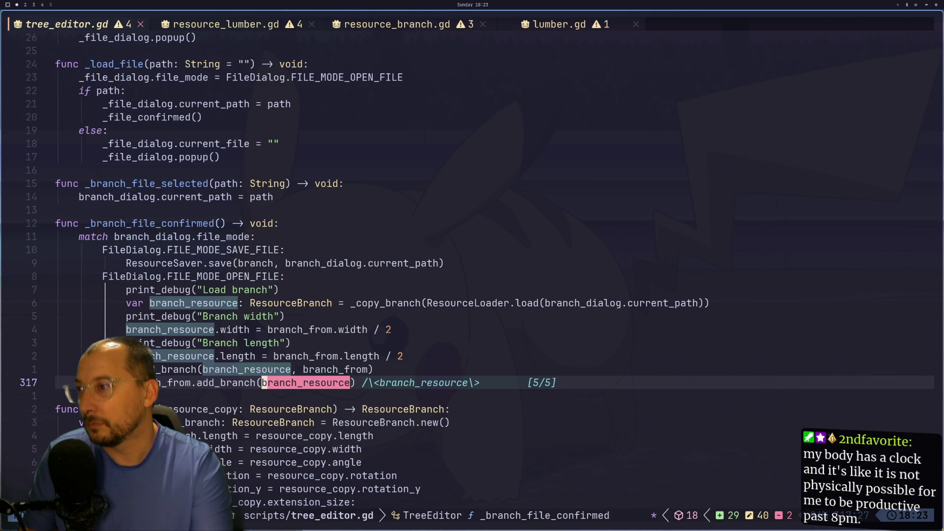
pyautogui.press('k')
pyautogui.press('k')
pyautogui.press('h')
pyautogui.press('h')
pyautogui.press('j')
pyautogui.press('h')
pyautogui.press('h')
pyautogui.press('h')
pyautogui.press('h')
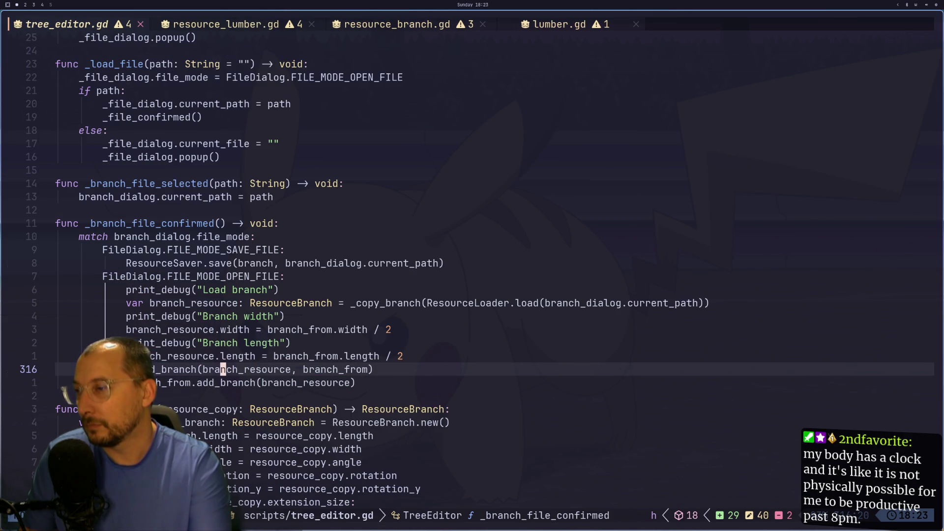
pyautogui.press('*')
pyautogui.press('Escape')
pyautogui.press('k')
pyautogui.press('k')
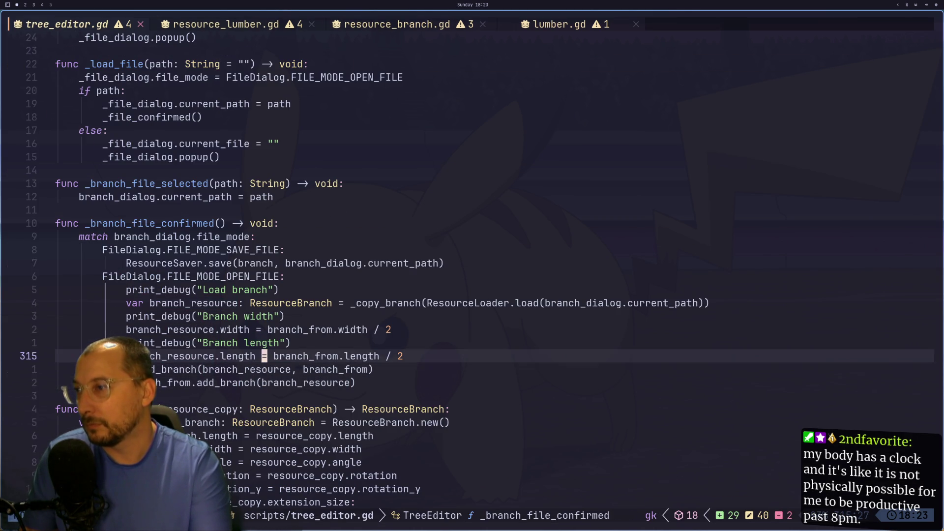
pyautogui.press('j')
pyautogui.press('l')
pyautogui.press('l')
pyautogui.press('l')
pyautogui.press('l')
pyautogui.press('l')
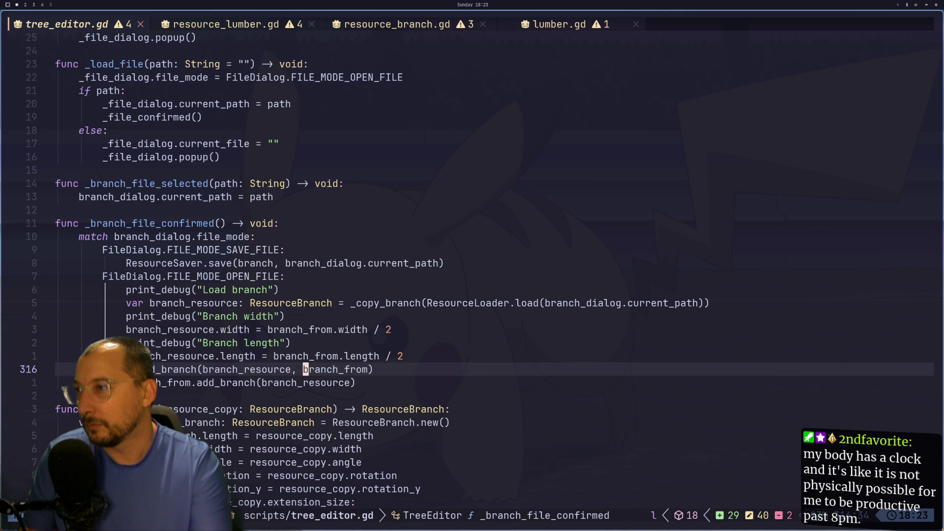
pyautogui.press('h')
pyautogui.press('h')
pyautogui.press('h')
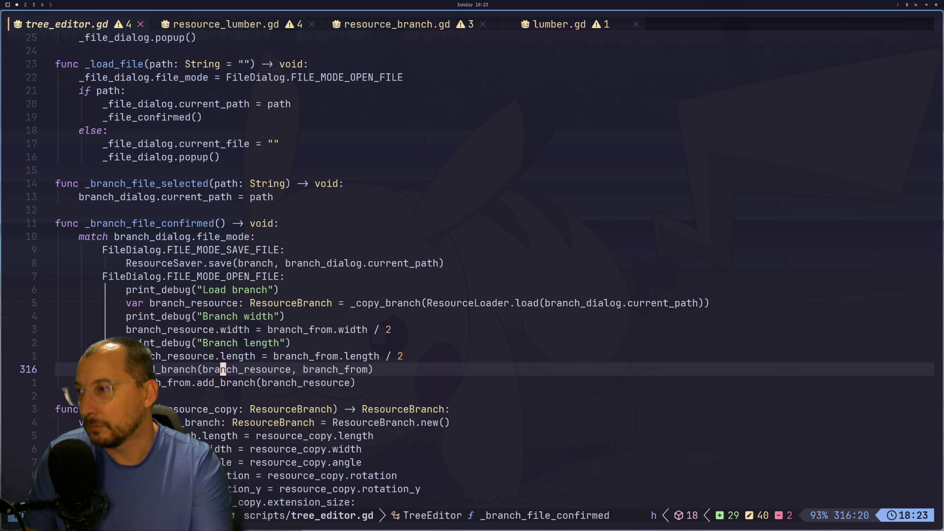
# Search for branch_from on line 317, flip through lumber.gd, then bring up Godot
pyautogui.press('j')
pyautogui.press('h')
pyautogui.press('h')
pyautogui.press('h')
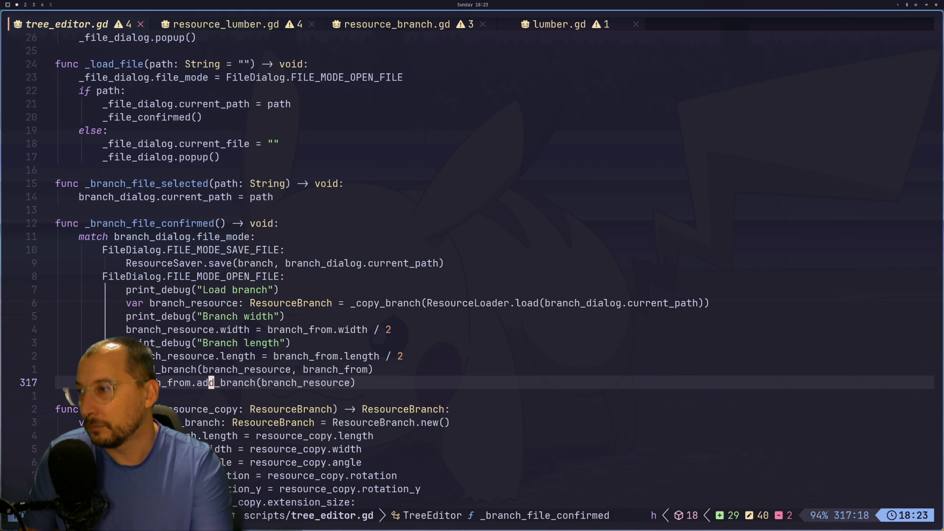
pyautogui.press('*')
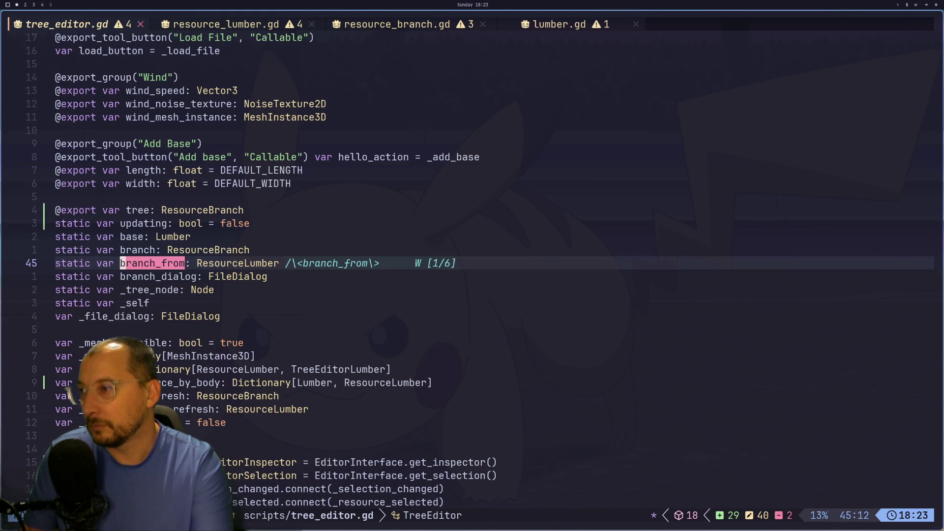
pyautogui.press('H')
pyautogui.press('H')
pyautogui.press('H')
pyautogui.press('H')
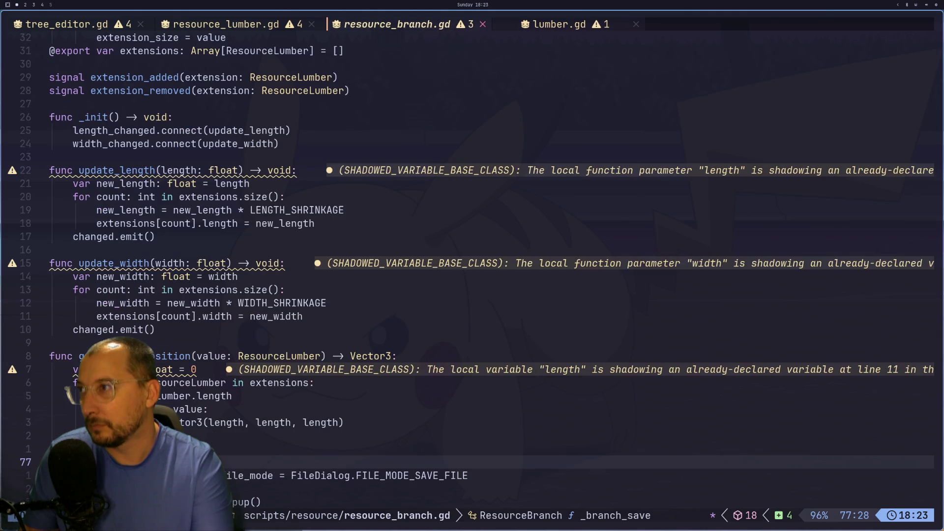
pyautogui.press('H')
pyautogui.press('L')
pyautogui.press('super+2')
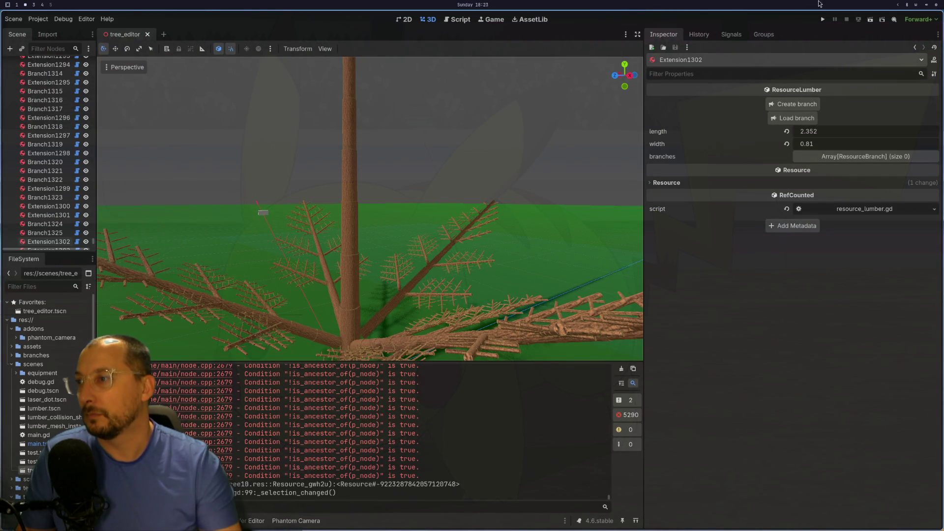
# Select the ground plane and trunk extension Extension1302 in the viewport
pyautogui.scroll(5, 460, 258)
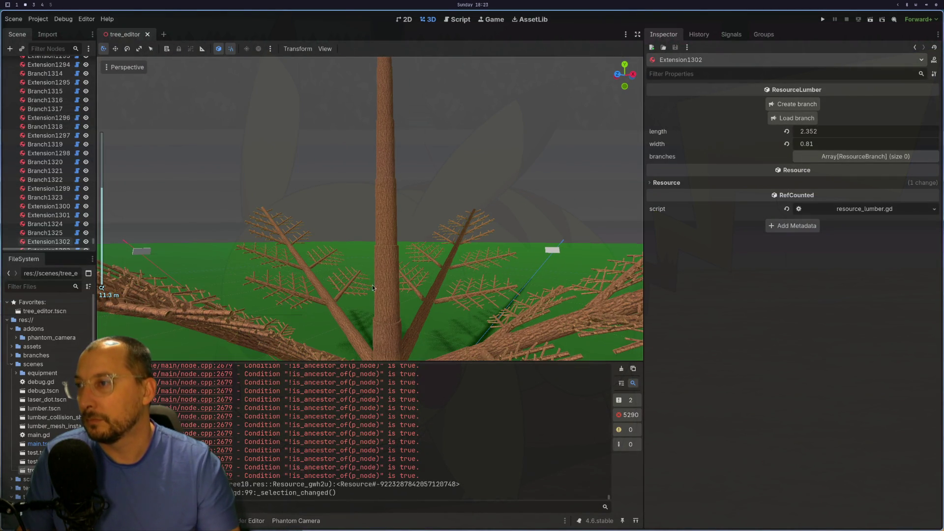
pyautogui.click(367, 282)
pyautogui.click(388, 252)
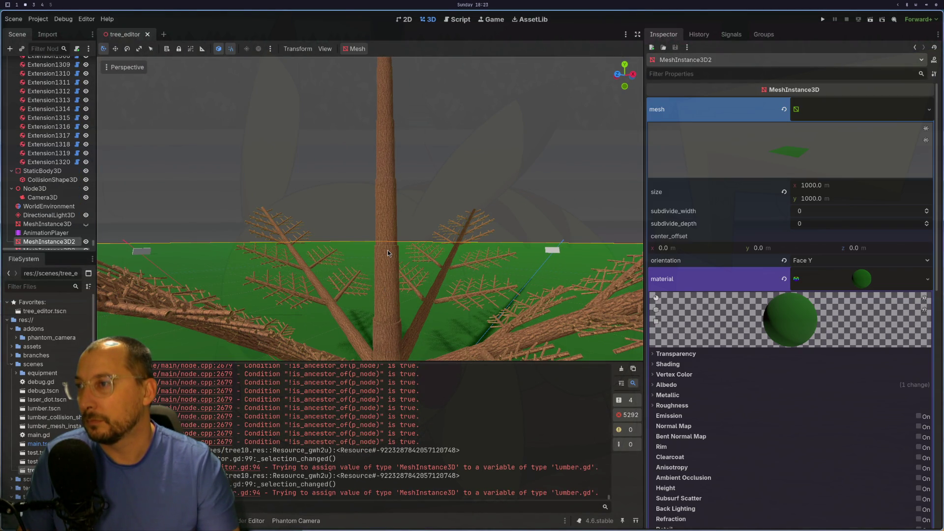
pyautogui.click(372, 271)
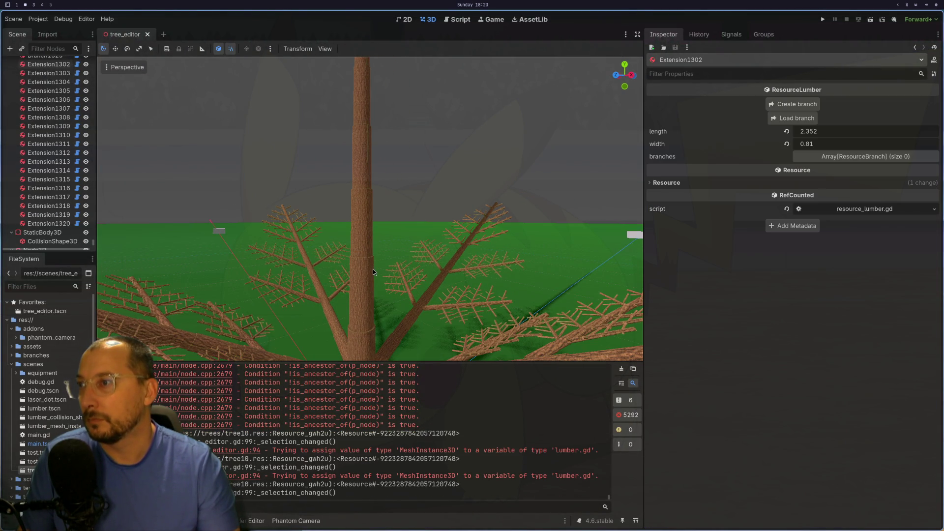
pyautogui.click(366, 276)
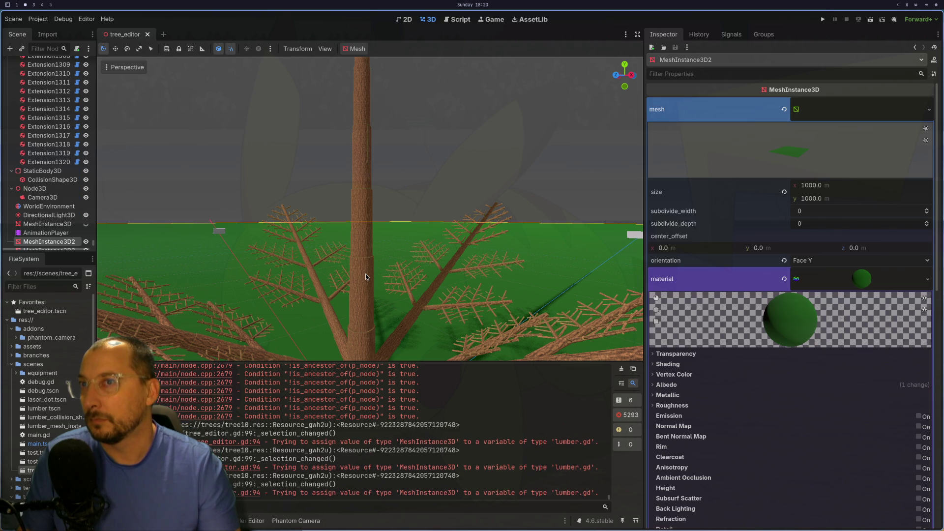
pyautogui.click(357, 286)
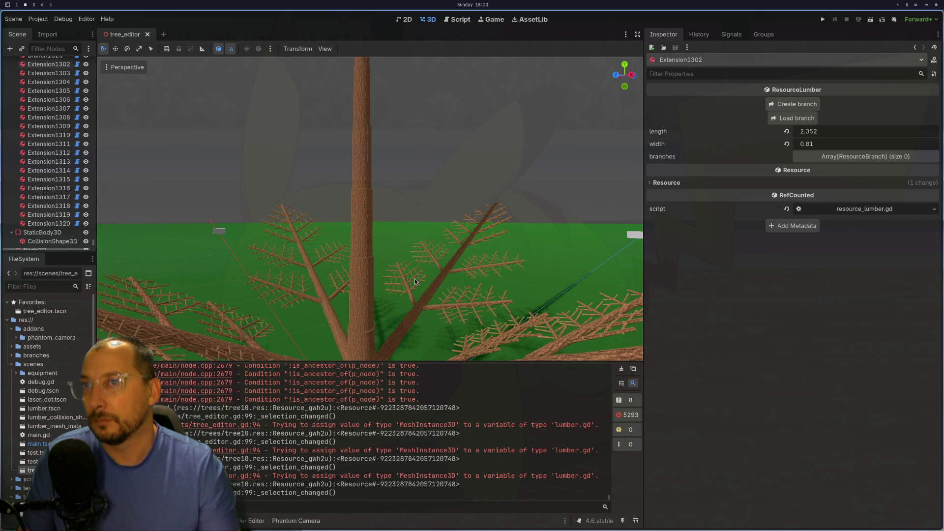
# Orbit to a low side view, then step through Extension1266 and Branch1286–1289 in the Scene dock
pyautogui.moveTo(415, 281); pyautogui.dragTo(427, 255)
pyautogui.scroll(3, 417, 260)
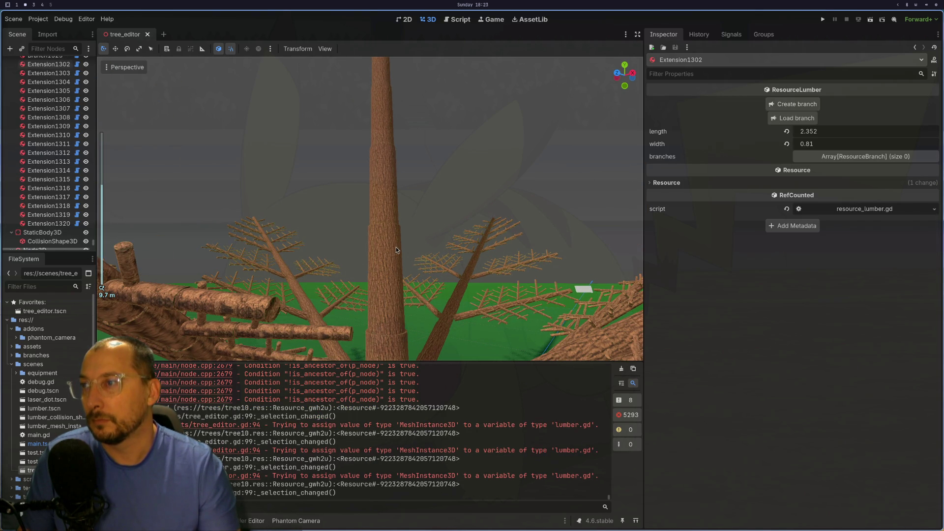
pyautogui.scroll(3, 47, 162)
pyautogui.scroll(10, 47, 162)
pyautogui.scroll(5, 51, 118)
pyautogui.click(50, 78)
pyautogui.click(53, 87)
pyautogui.press('Up')
pyautogui.press('Down')
pyautogui.click(50, 113)
pyautogui.click(50, 130)
pyautogui.press('super+1')
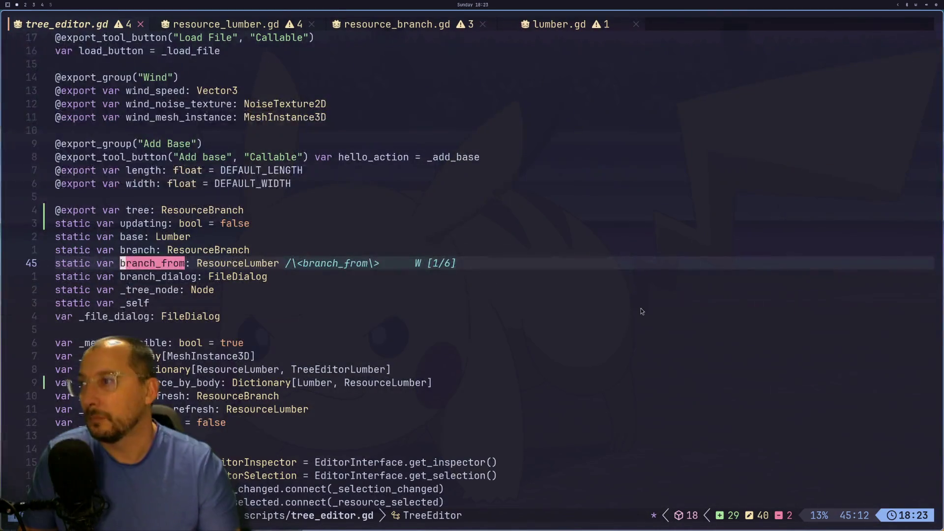
# Uncomment collision_shape_3d.set_editable_instance(self, true) on line 158 and save tree_editor.gd
pyautogui.press('Escape')
pyautogui.press('j')
pyautogui.press('j')
pyautogui.press('j')
pyautogui.press('j')
pyautogui.press('j')
pyautogui.press('j')
pyautogui.press('j')
pyautogui.press('j')
pyautogui.press('j')
pyautogui.press('k')
pyautogui.press('k')
pyautogui.press('k')
pyautogui.press('k')
pyautogui.press('h')
pyautogui.press('j')
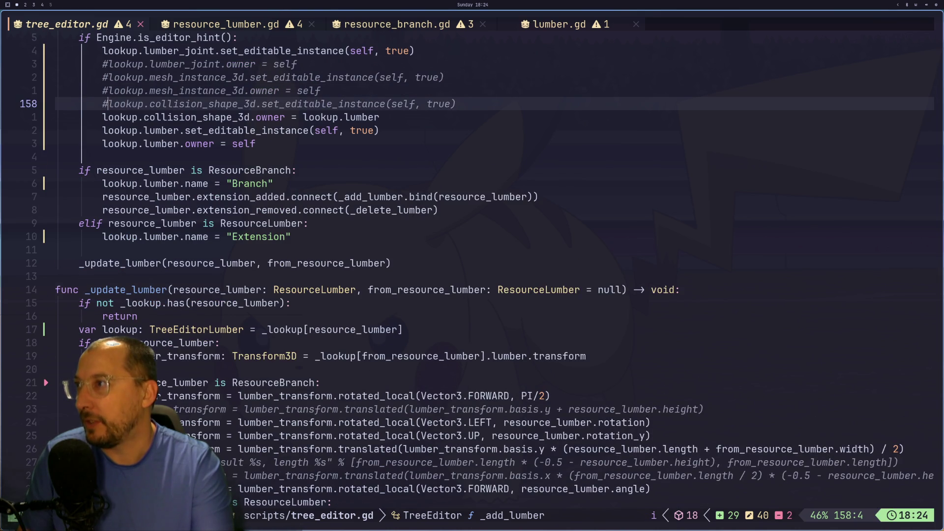
pyautogui.write('x:w')
pyautogui.press('Return')
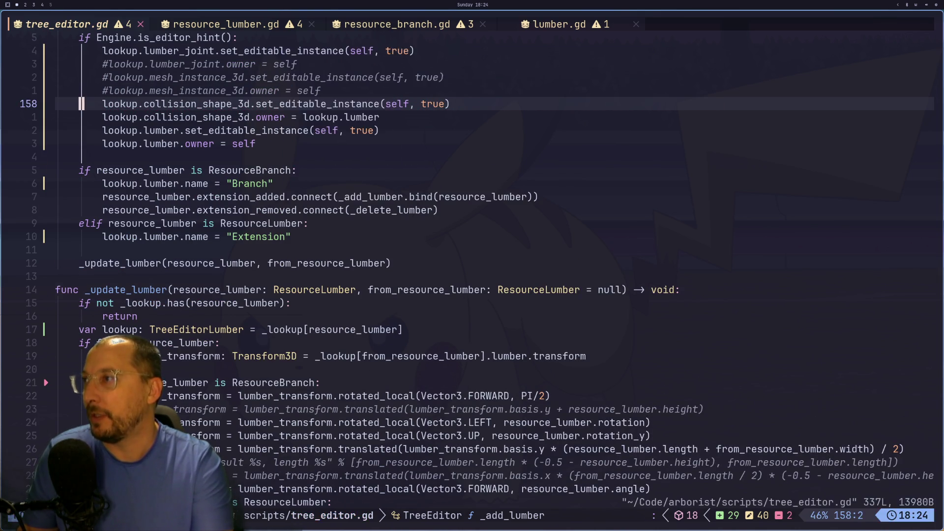
pyautogui.press('super+2')
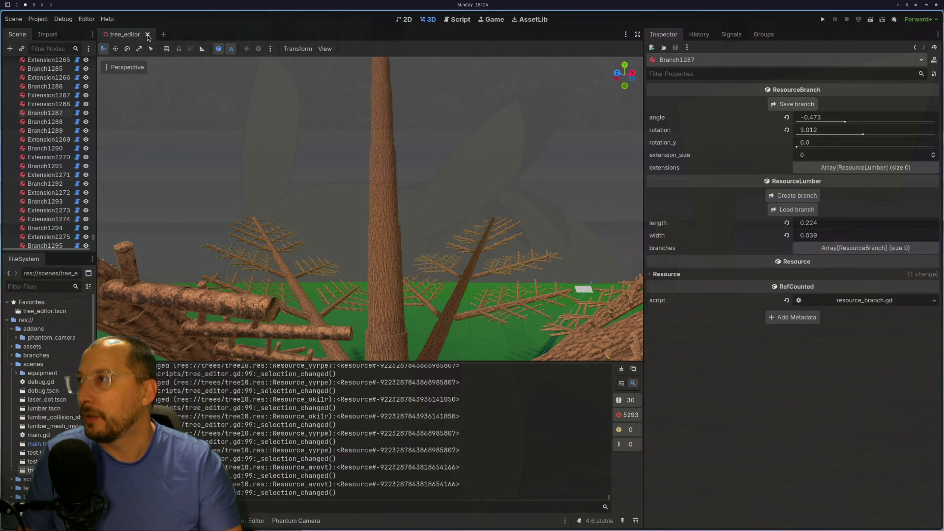
# Close and reopen tree_editor, select TreeEditor, and pick tree10.res via Load File
pyautogui.click(147, 34)
pyautogui.hotkey('ctrl', 'shift', 't')
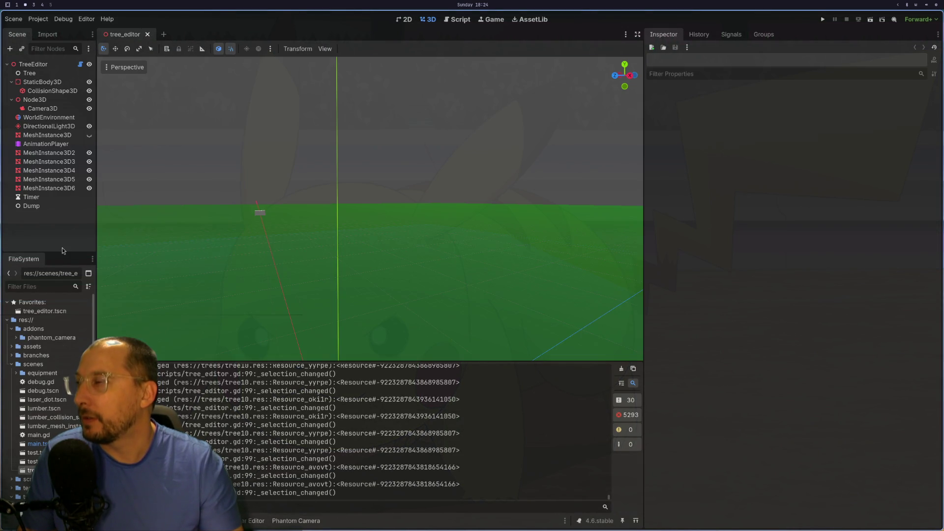
pyautogui.click(33, 65)
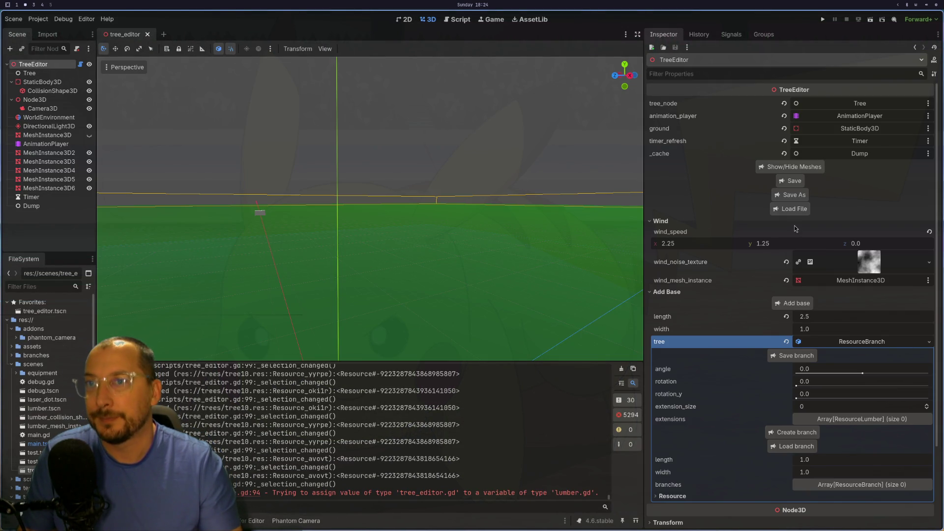
pyautogui.click(799, 211)
pyautogui.scroll(-2, 147, 84)
pyautogui.click(84, 91)
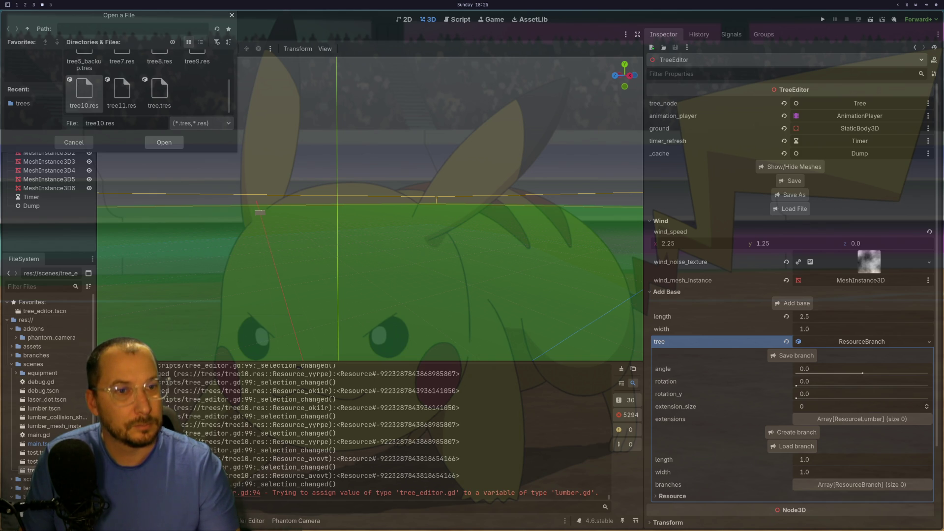
# Load tree10.res, then orbit and select Extension1302 and the ground plane to inspect it
pyautogui.press('Return')
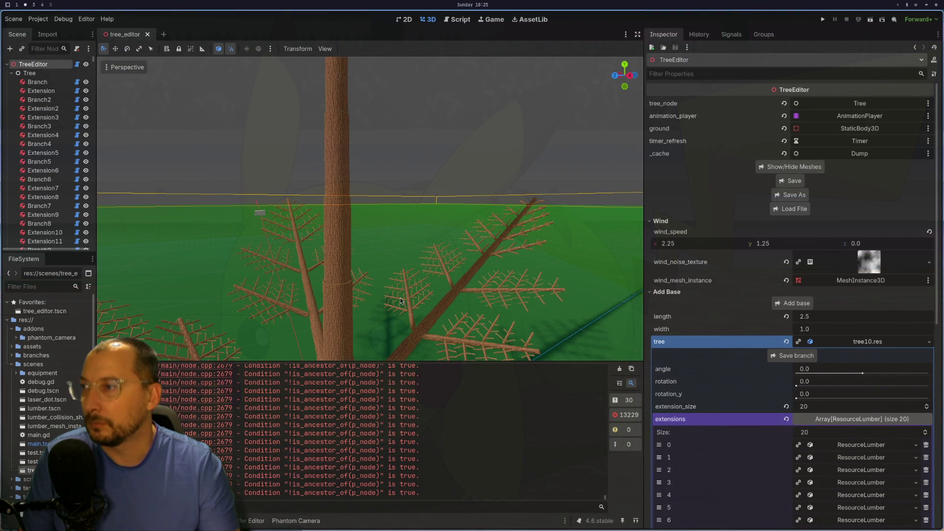
pyautogui.moveTo(424, 320); pyautogui.dragTo(412, 305)
pyautogui.click(418, 297)
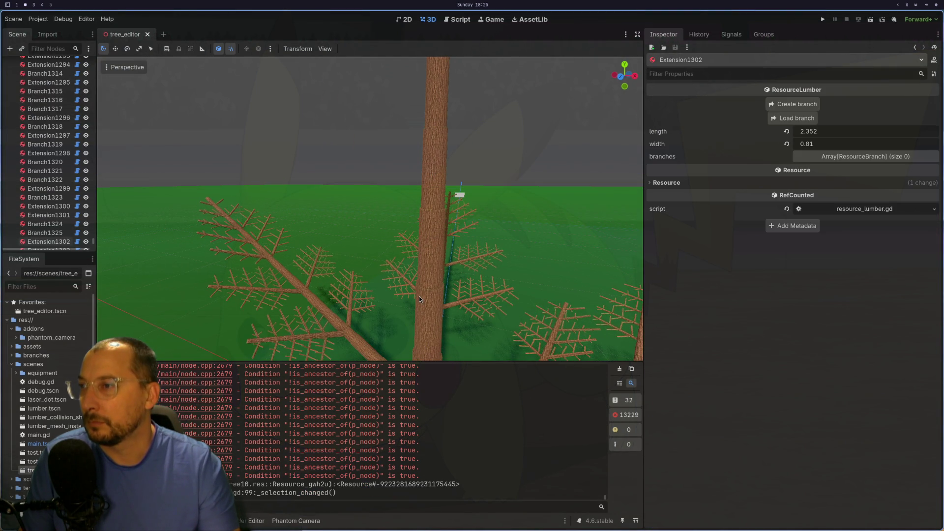
pyautogui.click(426, 295)
pyautogui.click(386, 279)
pyautogui.click(382, 290)
pyautogui.click(383, 249)
pyautogui.press('super+1')
# Change the collision shape's owner on line 159 from lookup.lumber to self and save
pyautogui.press('k')
pyautogui.press('j')
pyautogui.press('j')
pyautogui.press('l')
pyautogui.press('l')
pyautogui.press('l')
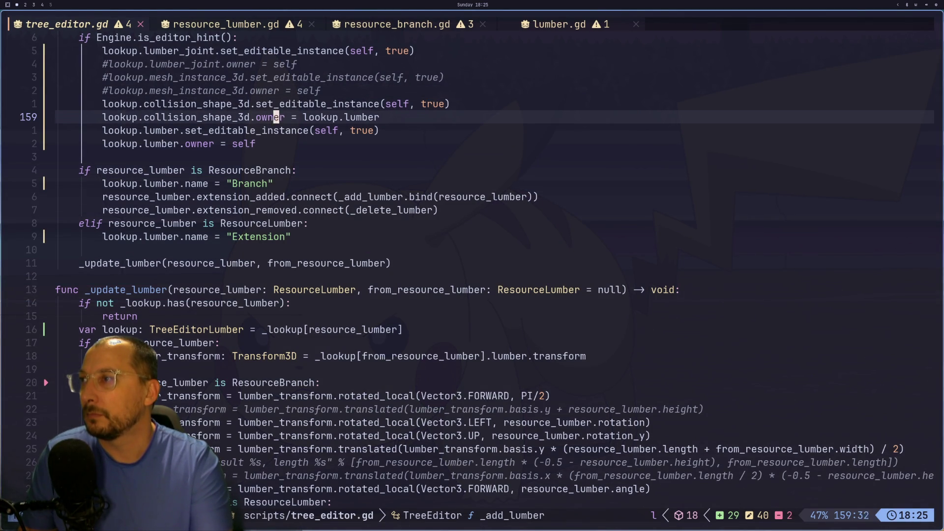
pyautogui.press('a')
pyautogui.hotkey('ctrl', 'w')
pyautogui.hotkey('ctrl', 'w')
pyautogui.hotkey('ctrl', 'w')
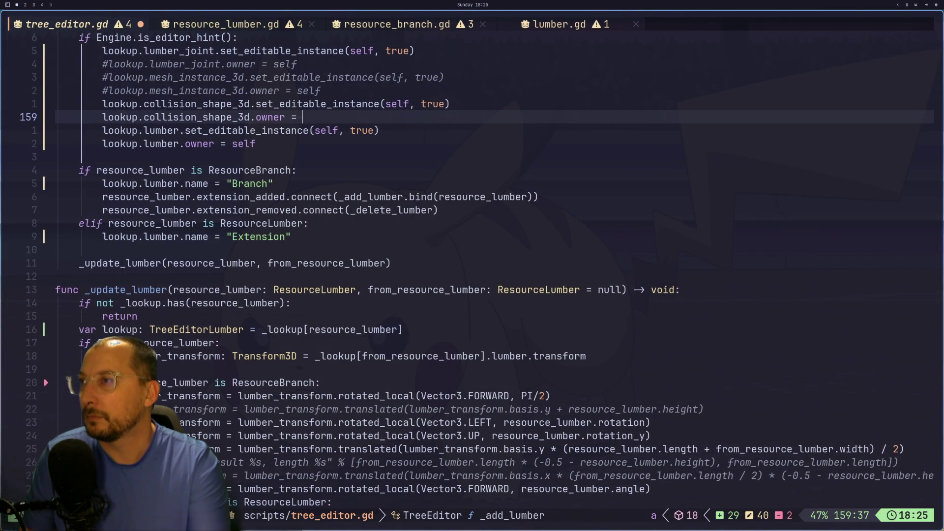
pyautogui.write('self')
pyautogui.press('Escape')
pyautogui.write(':w')
pyautogui.press('Return')
# Comment out the set_editable_instance line 158 with a leading # and write the file
pyautogui.press('h')
pyautogui.press('h')
pyautogui.press('h')
pyautogui.press('h')
pyautogui.write('ki#')
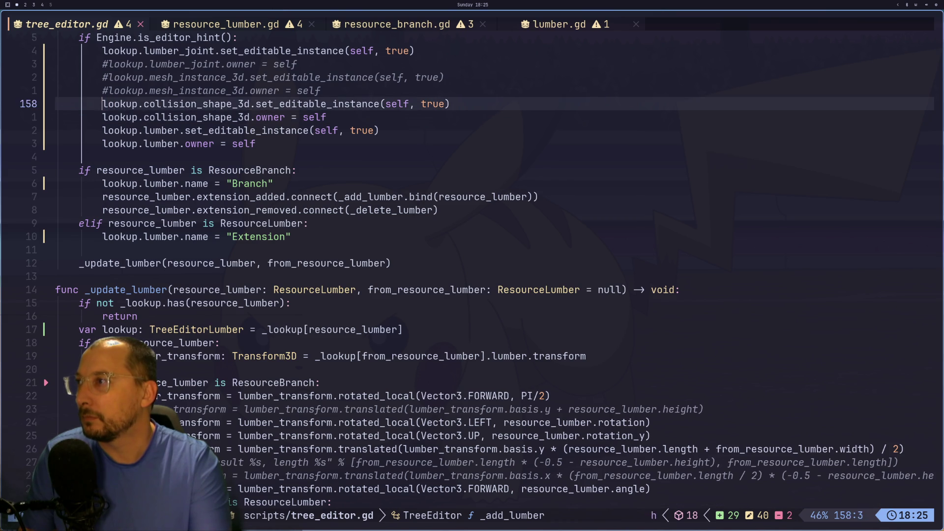
pyautogui.press('Escape')
pyautogui.write(':w')
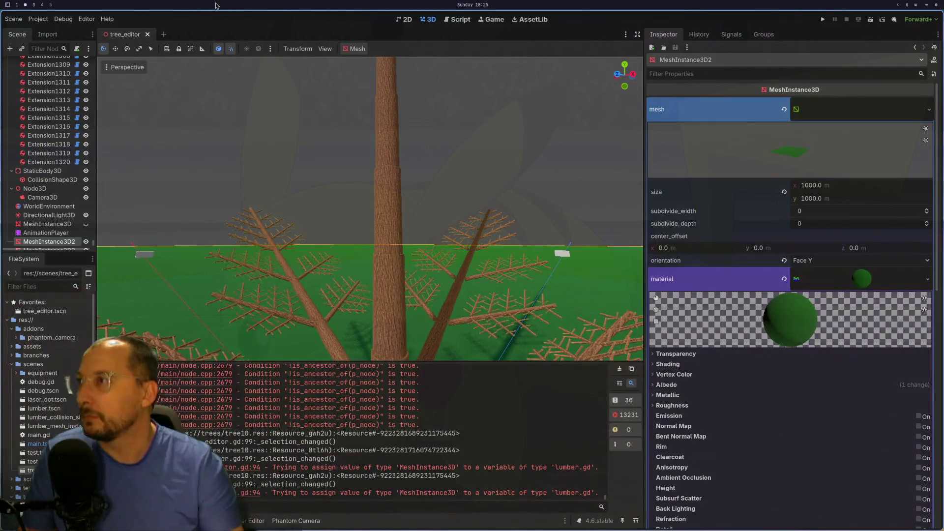
# Close the tree_editor scene tab and reopen it with Ctrl+Shift+T
pyautogui.click(147, 33)
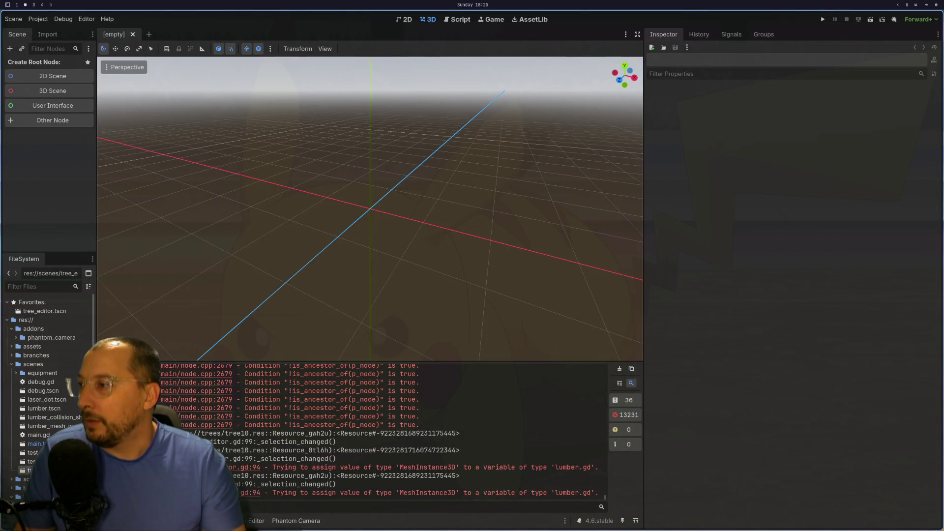
pyautogui.hotkey('ctrl', 'shift', 't')
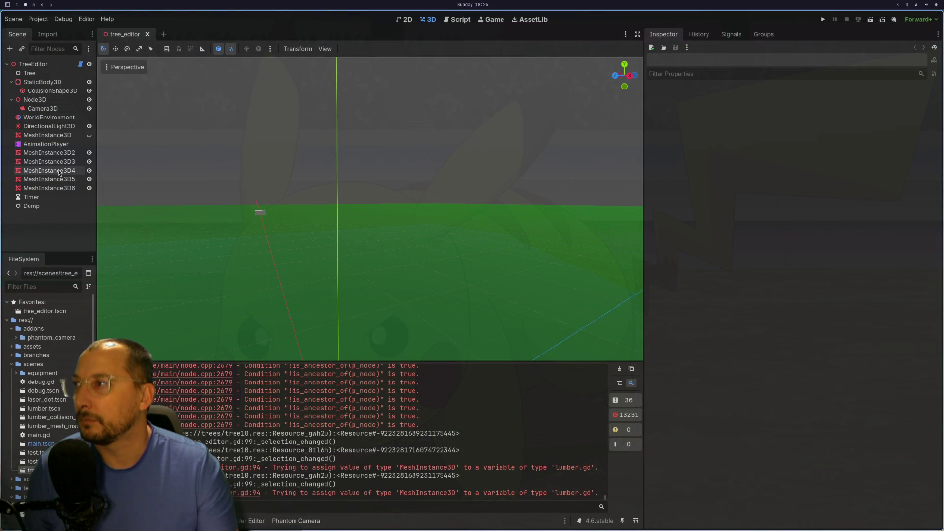
# Select TreeEditor, pick tree10.res in the Load File chooser and confirm loading it
pyautogui.scroll(-2, 258, 265)
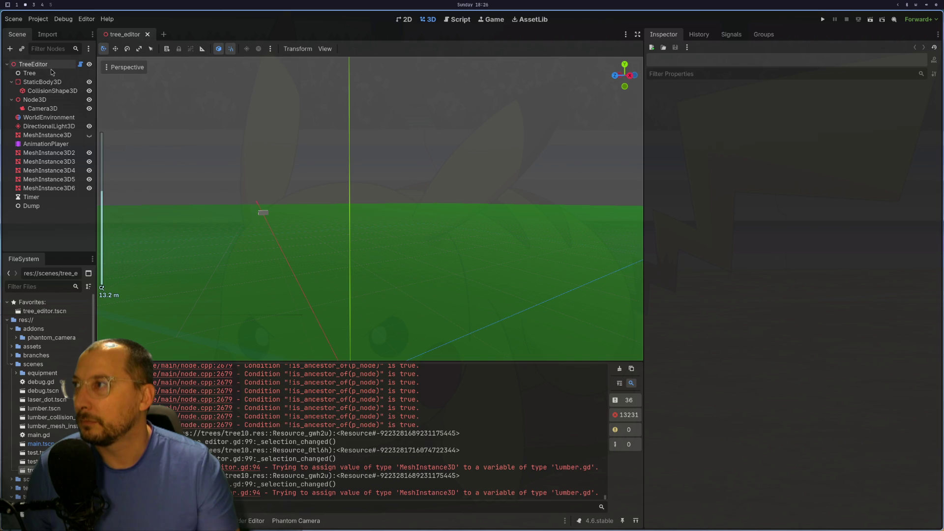
pyautogui.click(51, 67)
pyautogui.click(792, 209)
pyautogui.scroll(-2, 84, 98)
pyautogui.click(84, 91)
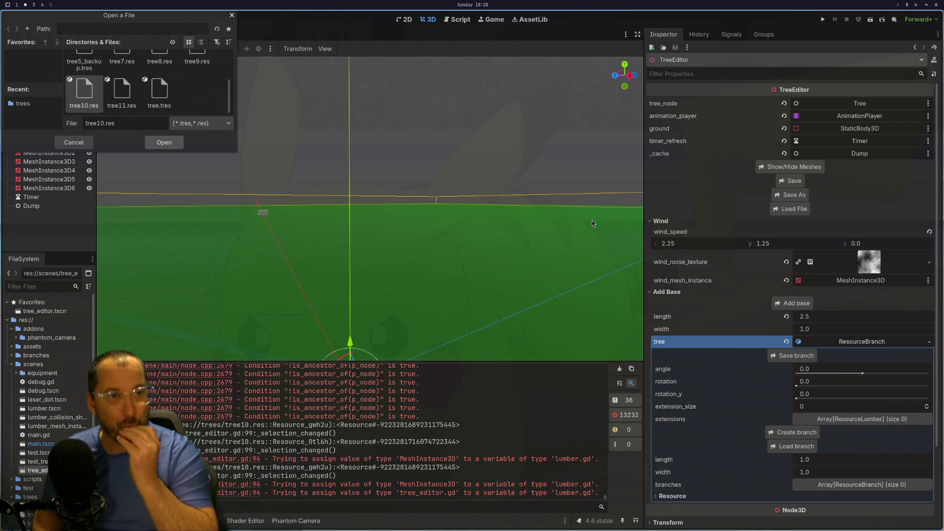
pyautogui.press('Return')
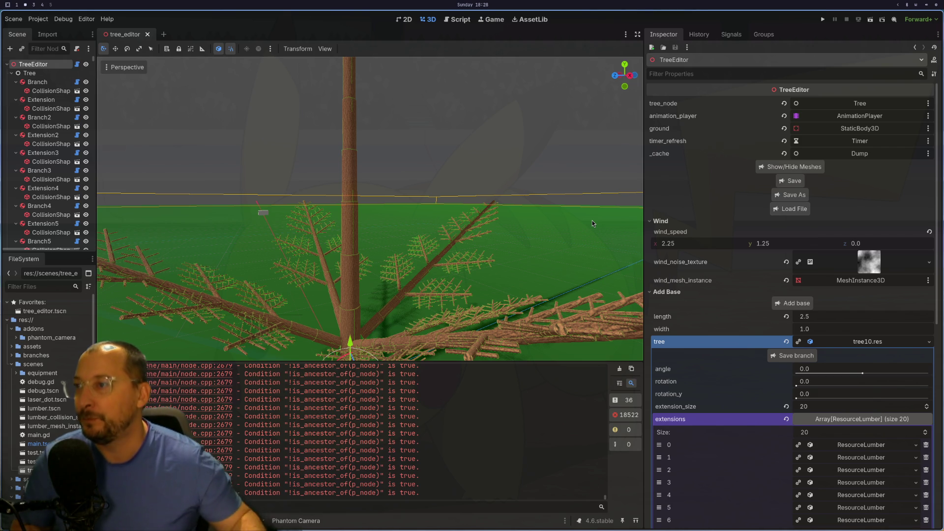
# Select the trunk and branch collision shapes, the ground plane and Extension1302 to verify the rebuild
pyautogui.click(350, 269)
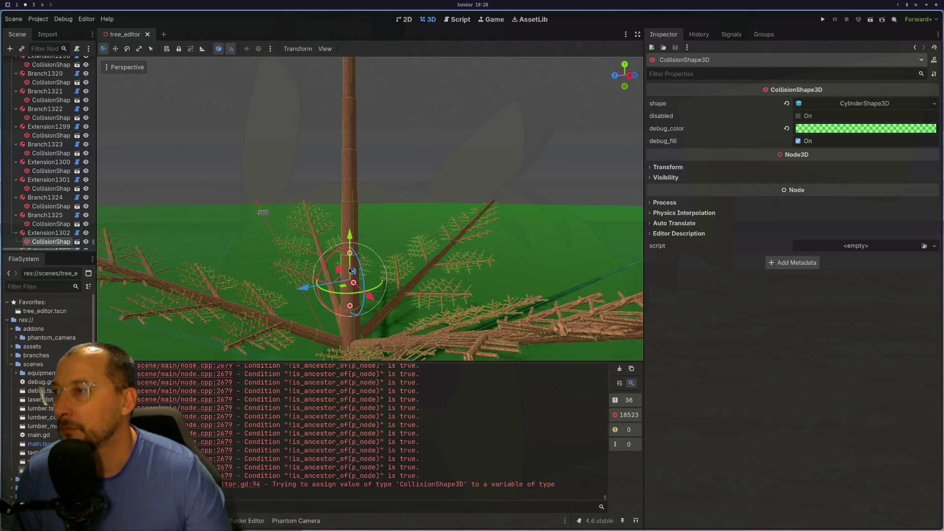
pyautogui.moveTo(350, 269); pyautogui.dragTo(586, 127)
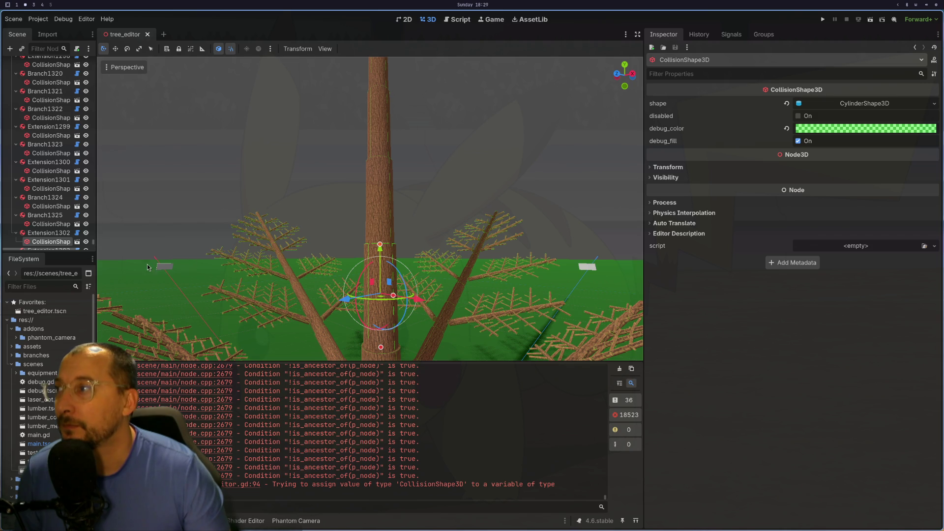
pyautogui.click(369, 253)
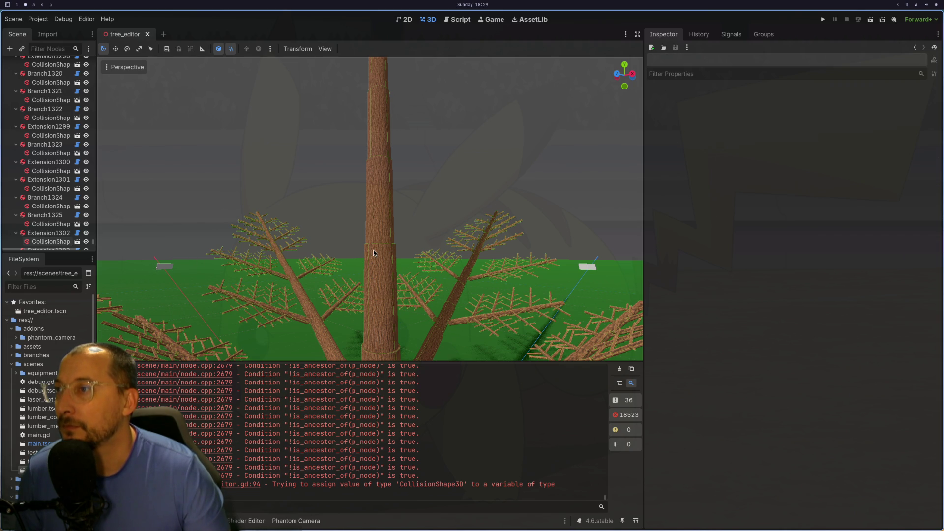
pyautogui.click(376, 270)
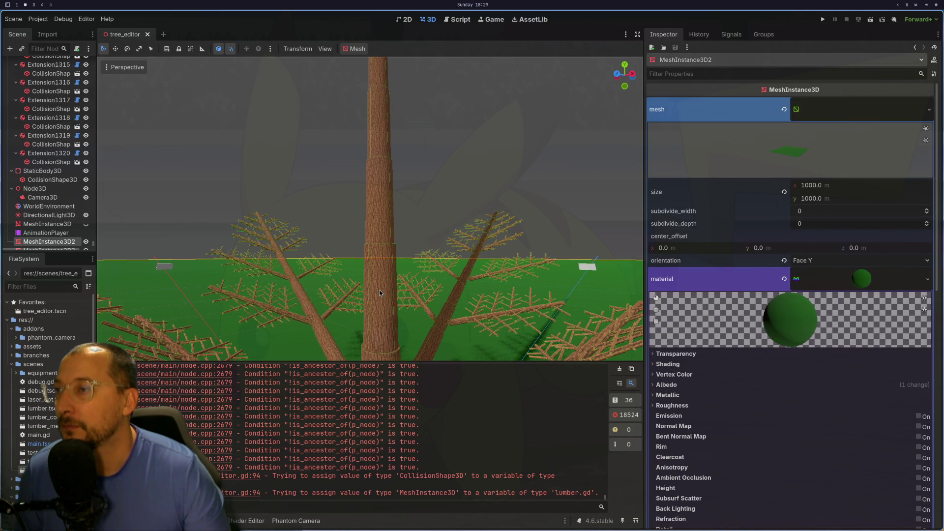
pyautogui.scroll(3, 380, 293)
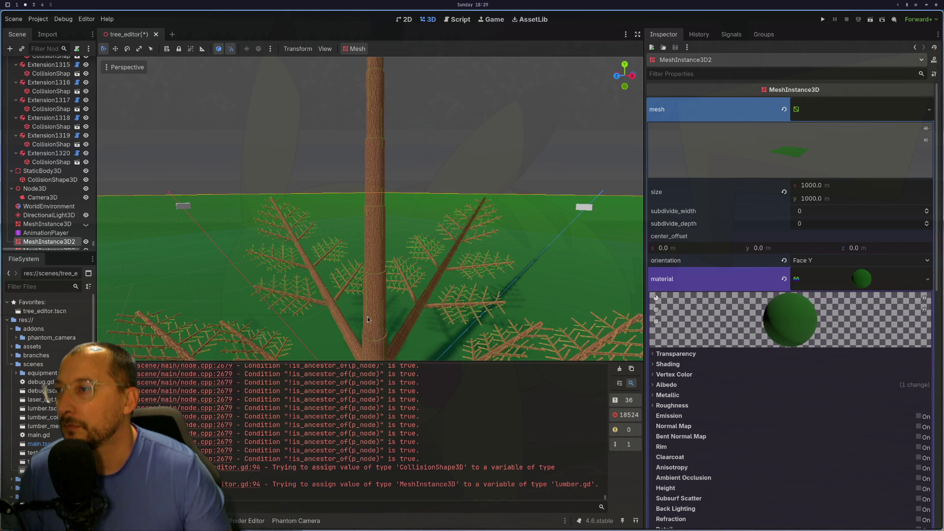
pyautogui.click(331, 326)
pyautogui.click(289, 207)
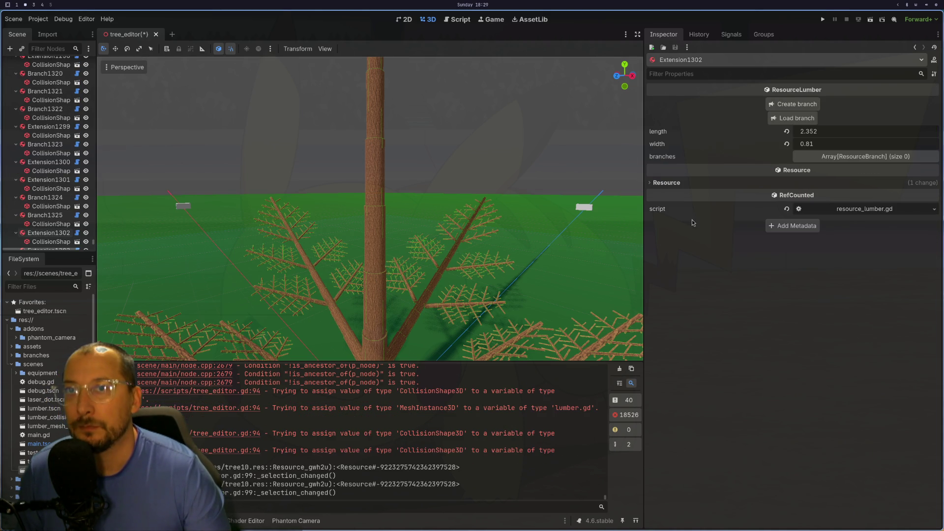
# Load final_big.tres onto Extension1302 through Load branch, then orbit down over the tree
pyautogui.click(789, 120)
pyautogui.click(198, 71)
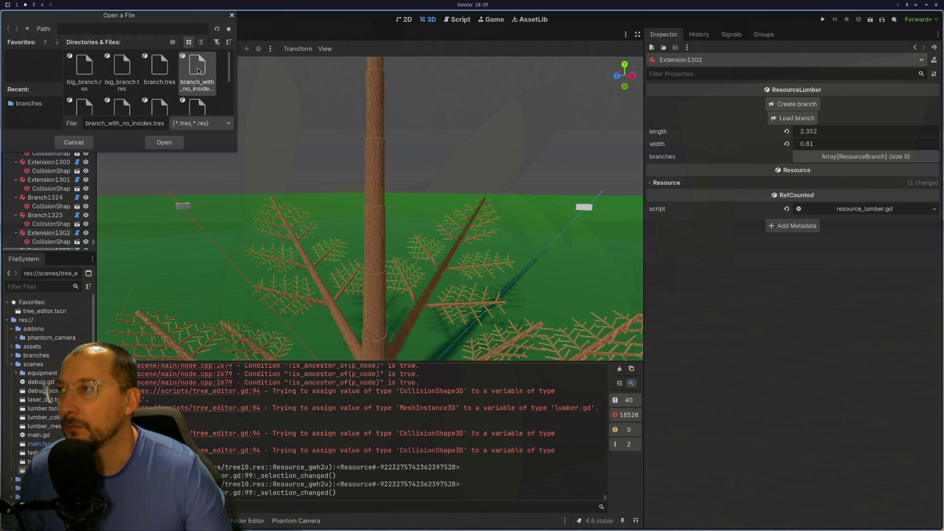
pyautogui.scroll(-2, 161, 82)
pyautogui.click(161, 81)
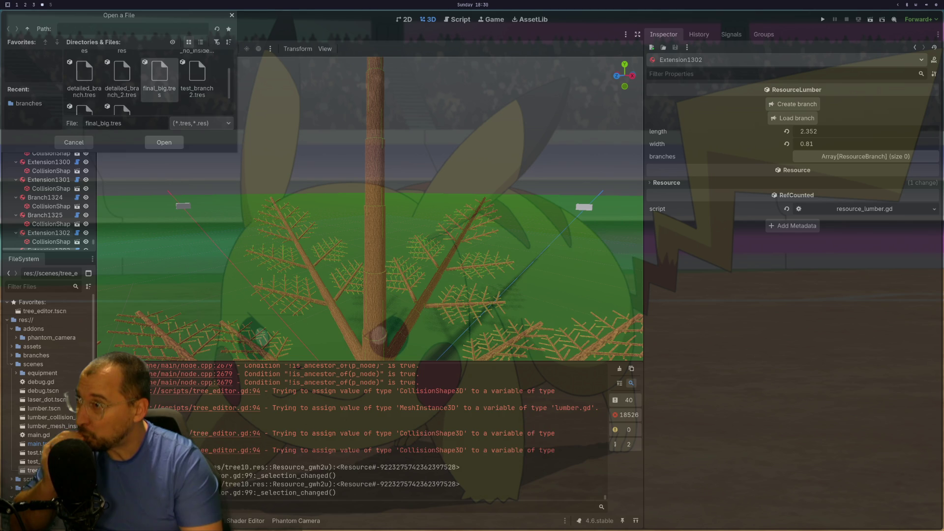
pyautogui.press('Return')
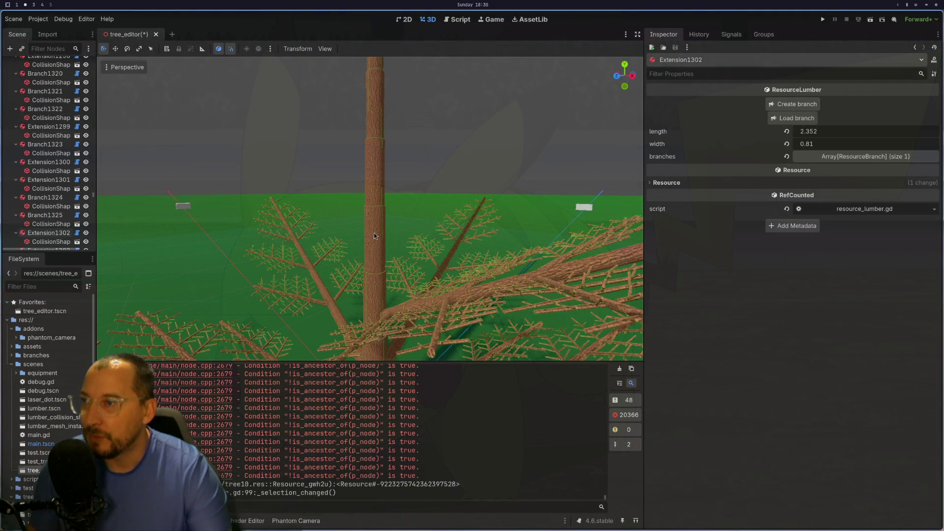
pyautogui.scroll(-5, 386, 224)
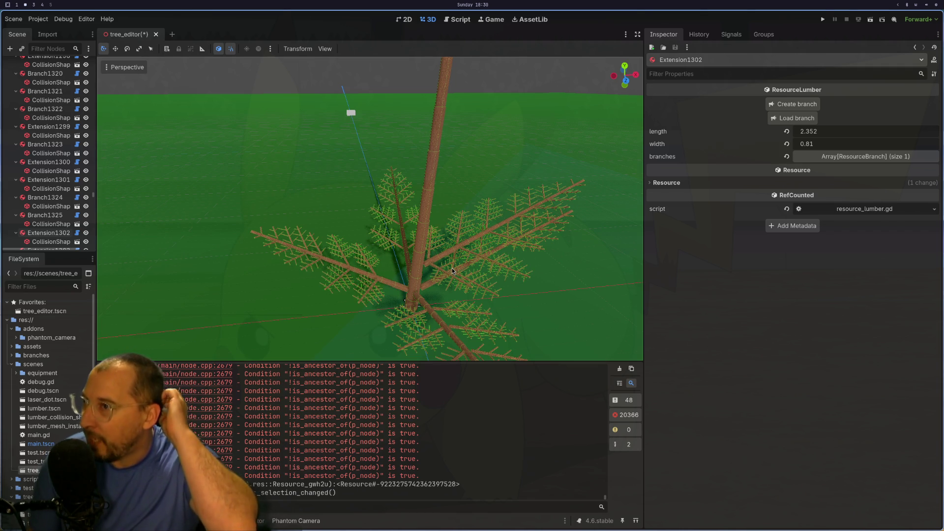
pyautogui.moveTo(256, 217)
pyautogui.mouseDown()
pyautogui.moveTo(282, 206)
pyautogui.moveTo(257, 223)
pyautogui.moveTo(300, 232)
pyautogui.moveTo(118, 243)
pyautogui.moveTo(144, 238)
pyautogui.moveTo(188, 156)
pyautogui.mouseUp()
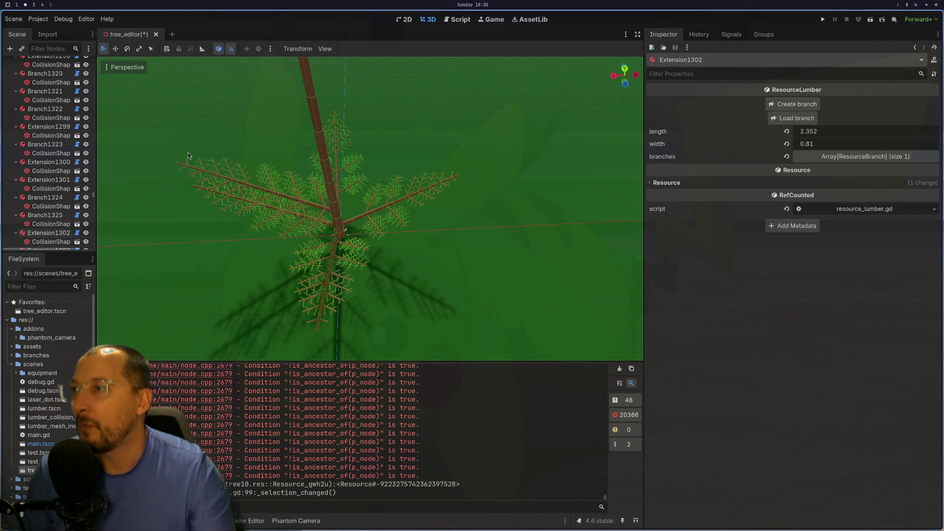
pyautogui.scroll(5, 50, 109)
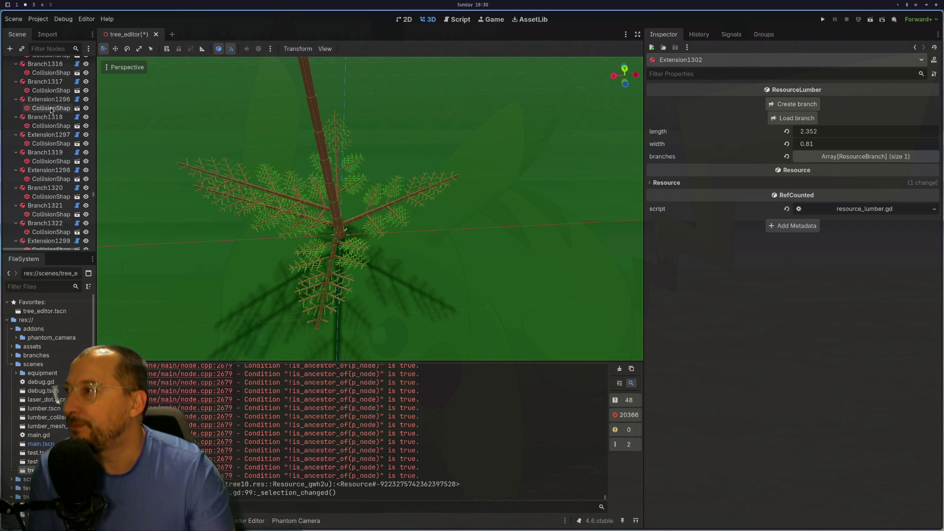
# In tree_editor.gd, uncomment collision_shape_3d.set_editable_instance and set its owner to lookup.lumber
pyautogui.press('super+1')
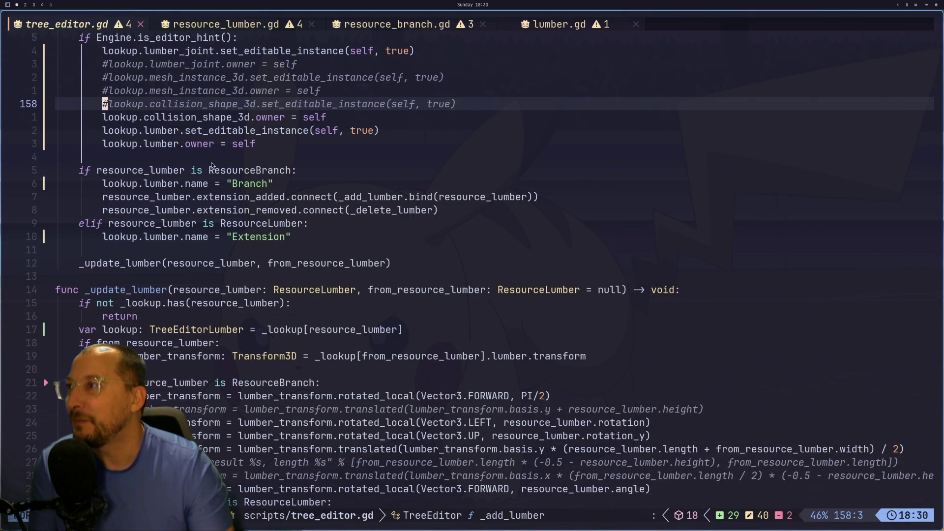
pyautogui.click(187, 132)
pyautogui.press('k')
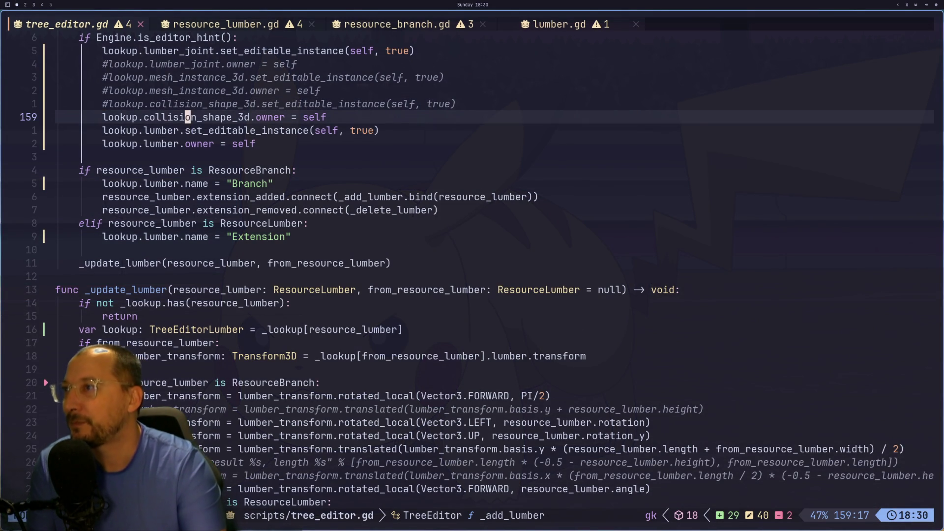
pyautogui.press('k')
pyautogui.press('h')
pyautogui.press('b')
pyautogui.press('b')
pyautogui.press('u')
pyautogui.press('u')
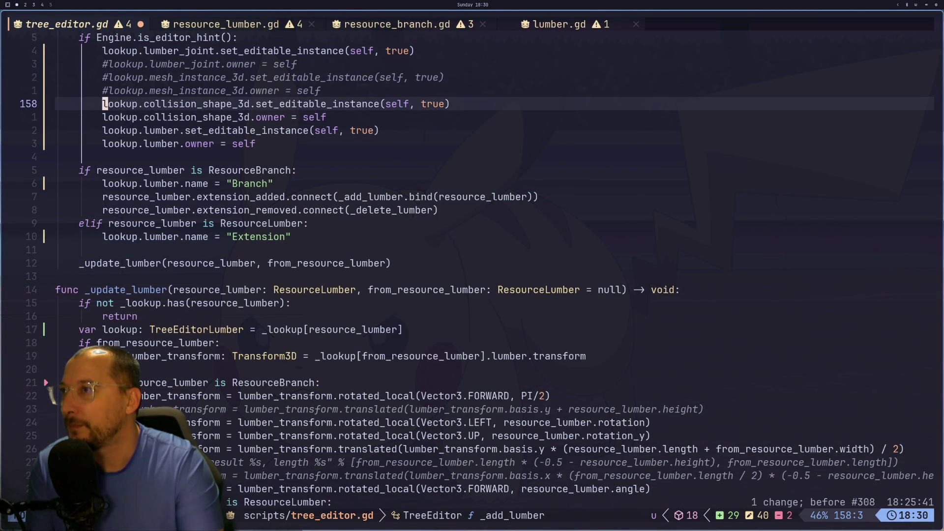
pyautogui.press('b')
pyautogui.press('h')
pyautogui.press('h')
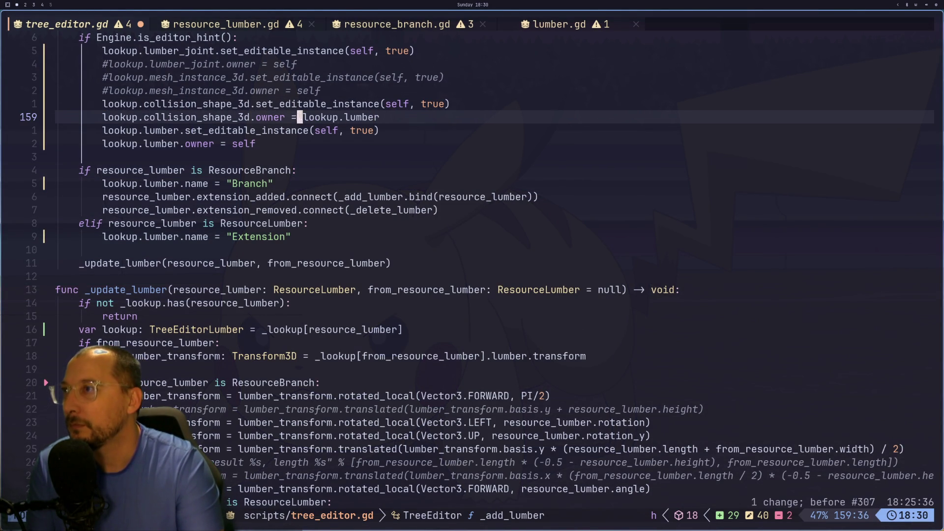
# Save tree_editor.gd with :w, then save the tree_editor scene in Godot
pyautogui.hotkey('shift', 'l')
pyautogui.hotkey('shift', 'h')
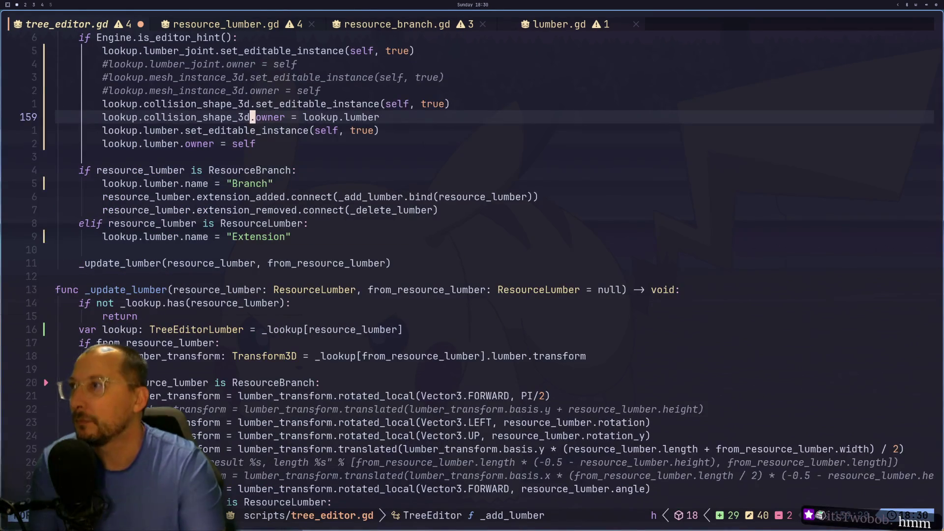
pyautogui.write(':w')
pyautogui.press('Return')
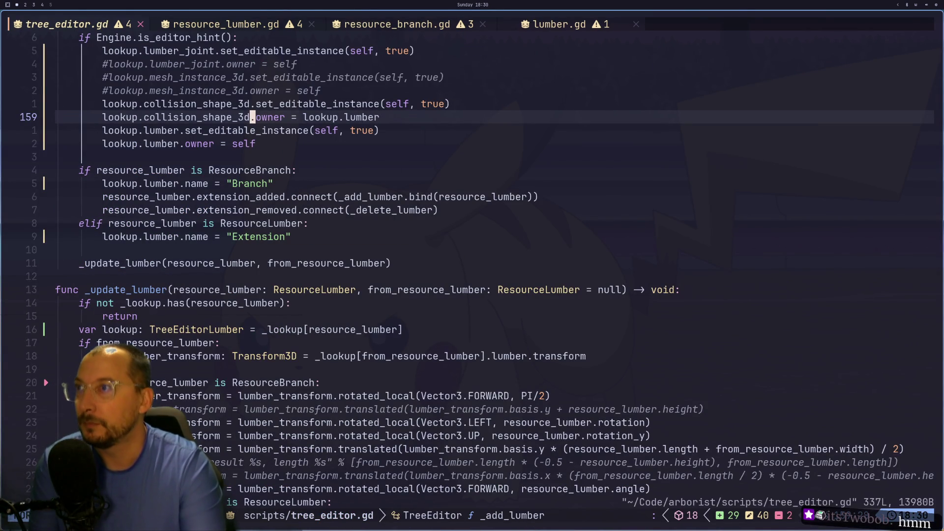
pyautogui.press('super+2')
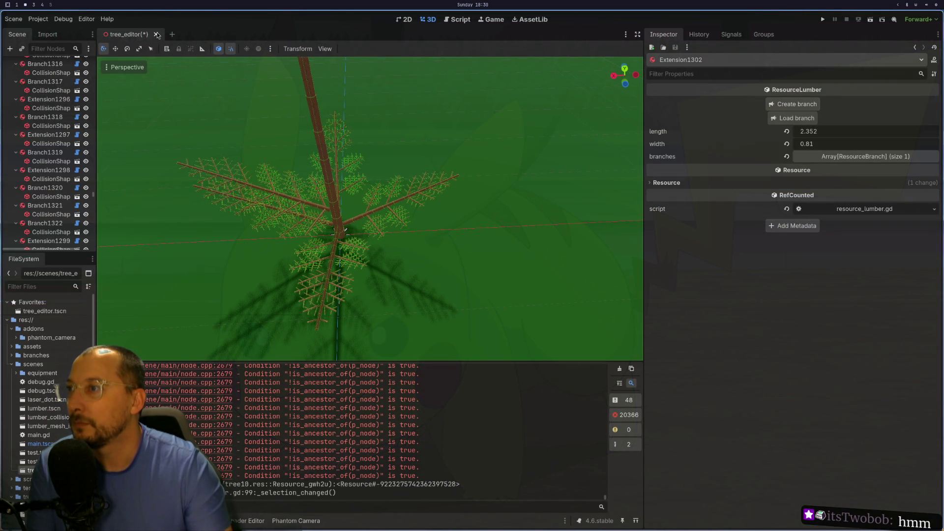
pyautogui.hotkey('ctrl', 's')
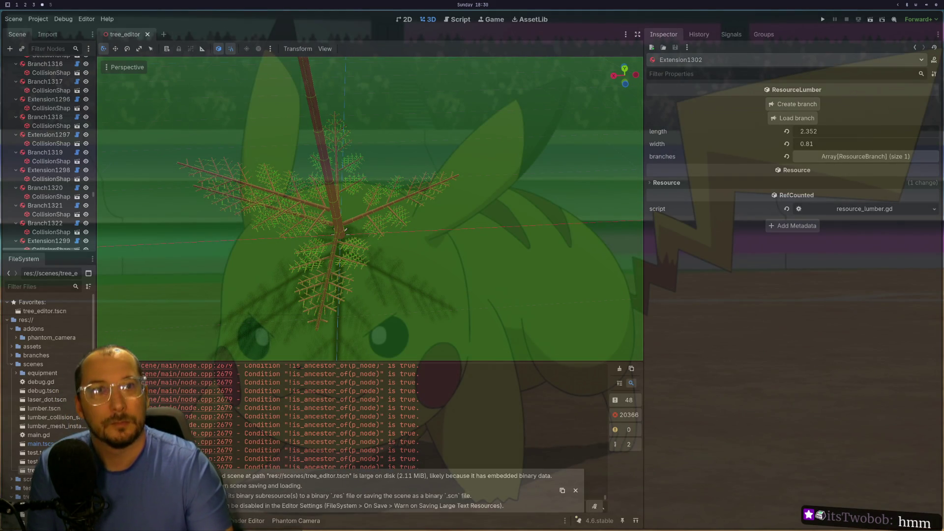
# Select the TreeEditor root node and orbit to a low side view of the tree
pyautogui.scroll(5, 90, 187)
pyautogui.moveTo(93, 192); pyautogui.dragTo(68, 63)
pyautogui.click(49, 67)
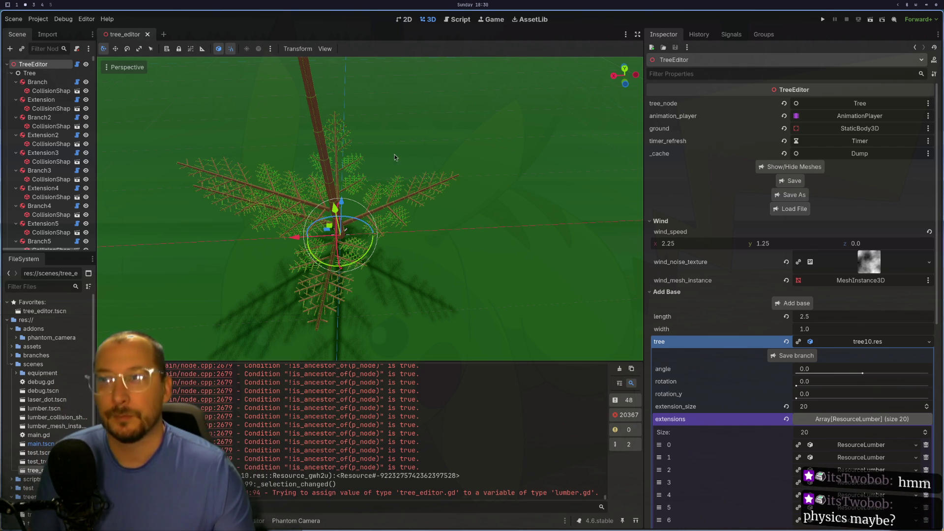
pyautogui.moveTo(396, 158)
pyautogui.mouseDown()
pyautogui.moveTo(347, 63)
pyautogui.moveTo(396, 59)
pyautogui.mouseUp()
pyautogui.scroll(3, 364, 160)
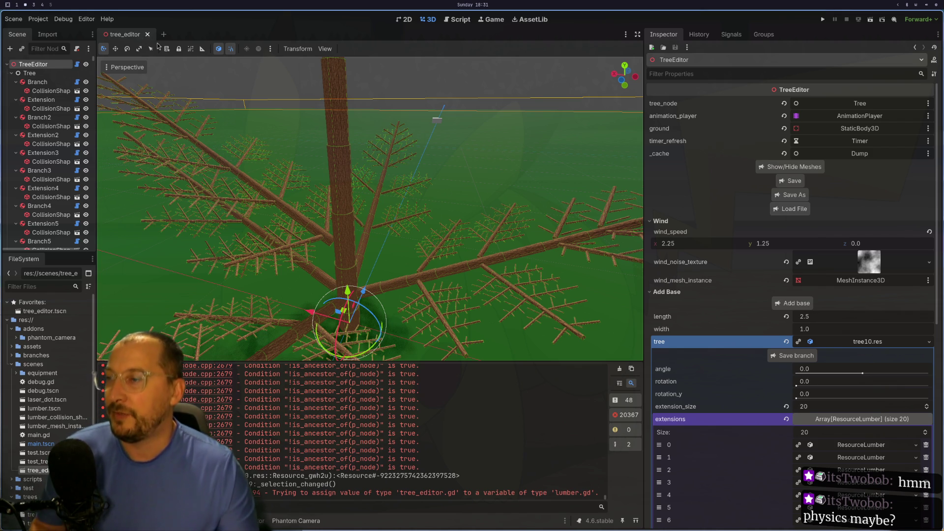
pyautogui.press('super+1')
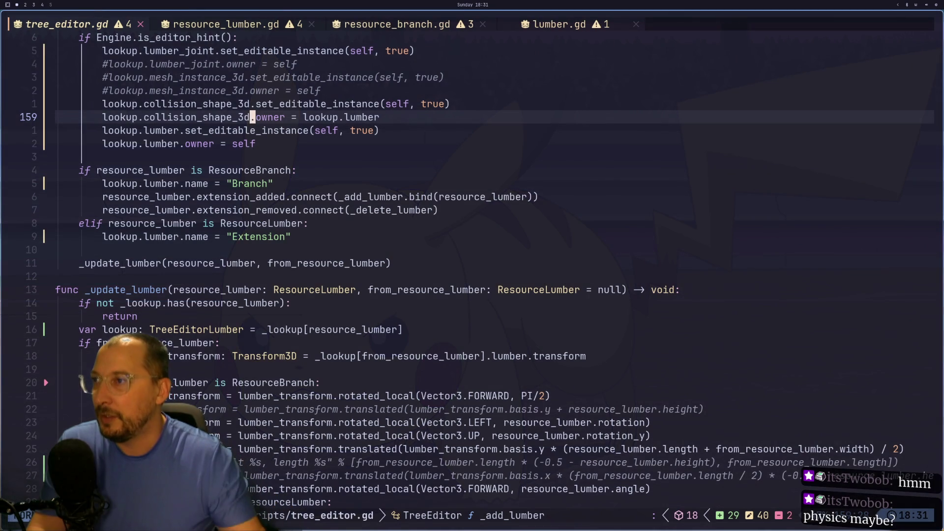
# Open resource_lumber.gd and look over its length and width setter code
pyautogui.click(260, 22)
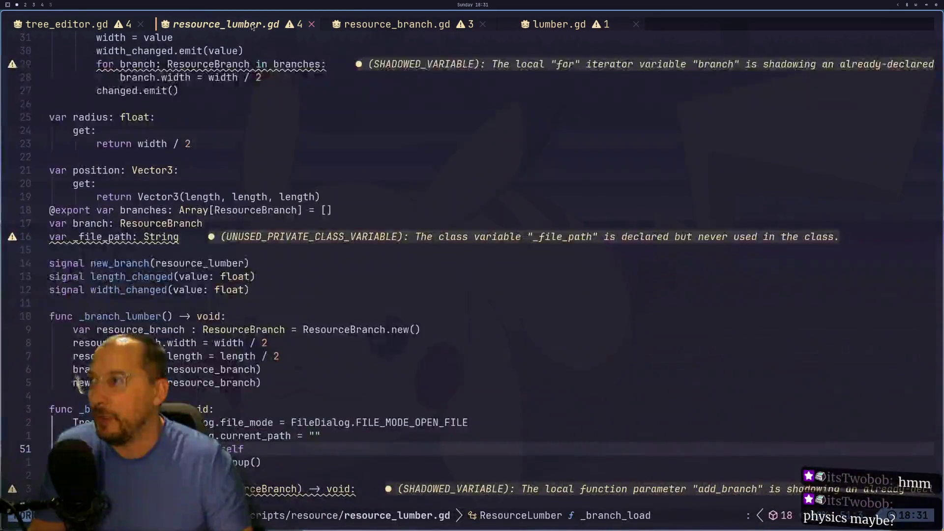
pyautogui.scroll(3, 190, 166)
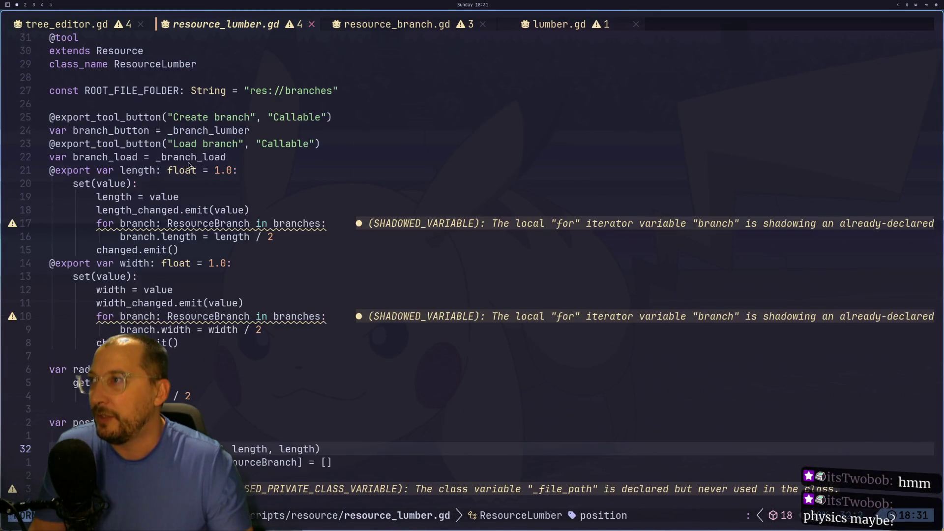
pyautogui.click(134, 211)
pyautogui.click(127, 290)
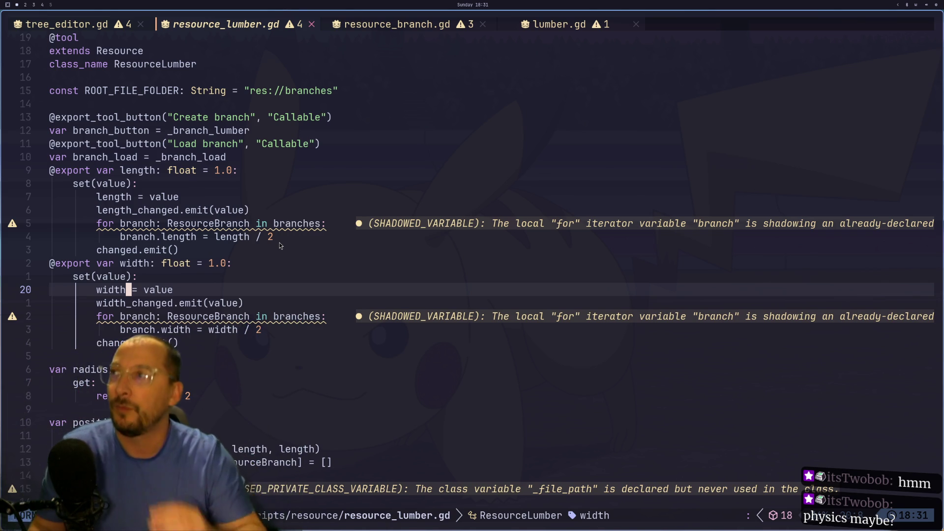
pyautogui.press('super+2')
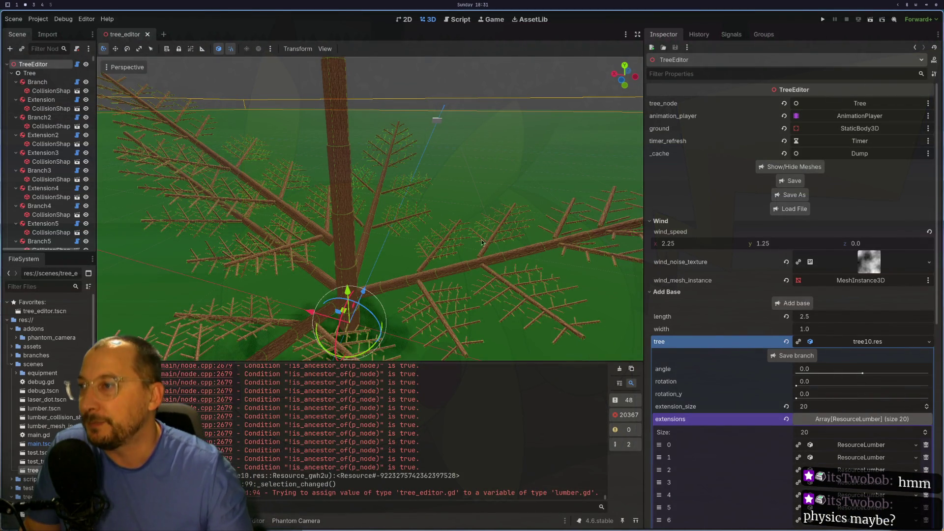
# Orbit around the trunk and select two branches' collision shapes in the viewport
pyautogui.scroll(6, 412, 243)
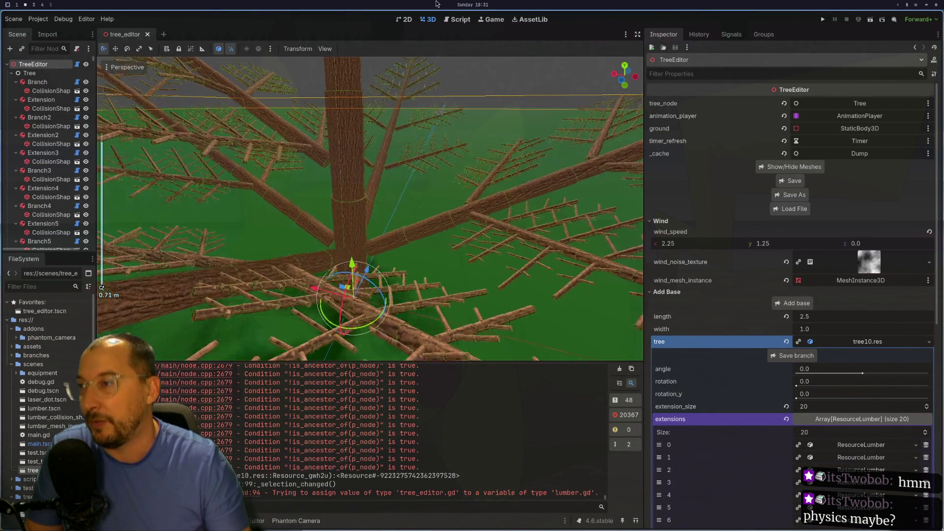
pyautogui.moveTo(436, 4)
pyautogui.mouseDown()
pyautogui.moveTo(435, 195)
pyautogui.moveTo(450, 262)
pyautogui.moveTo(438, 285)
pyautogui.mouseUp()
pyautogui.scroll(-10, 438, 285)
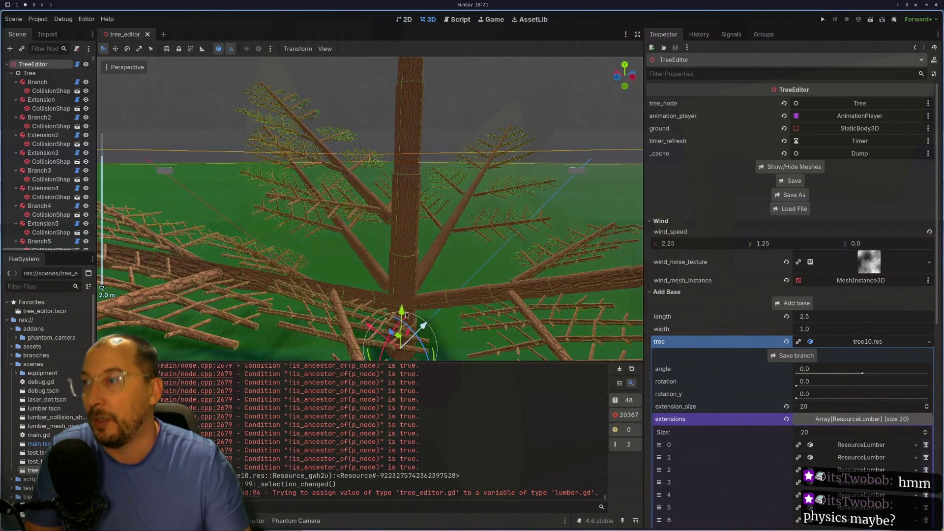
pyautogui.click(410, 288)
pyautogui.scroll(3, 412, 288)
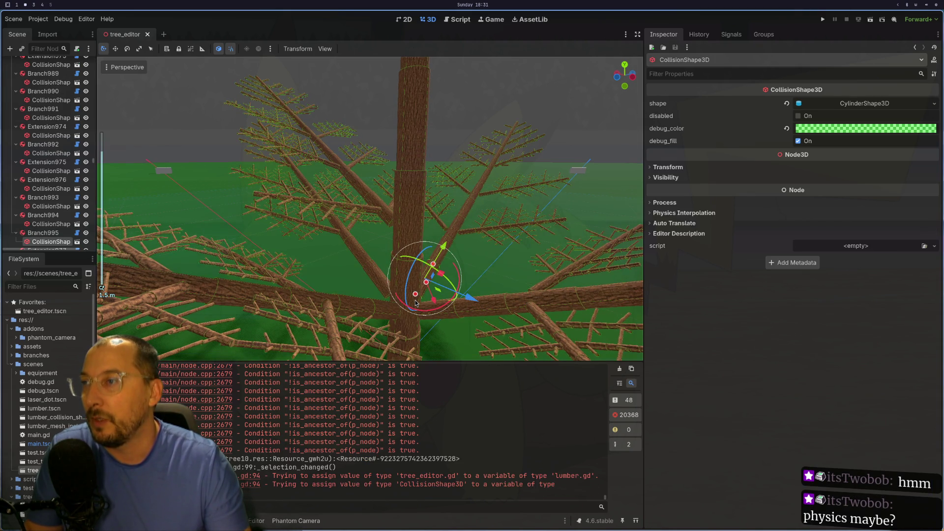
pyautogui.scroll(-6, 427, 270)
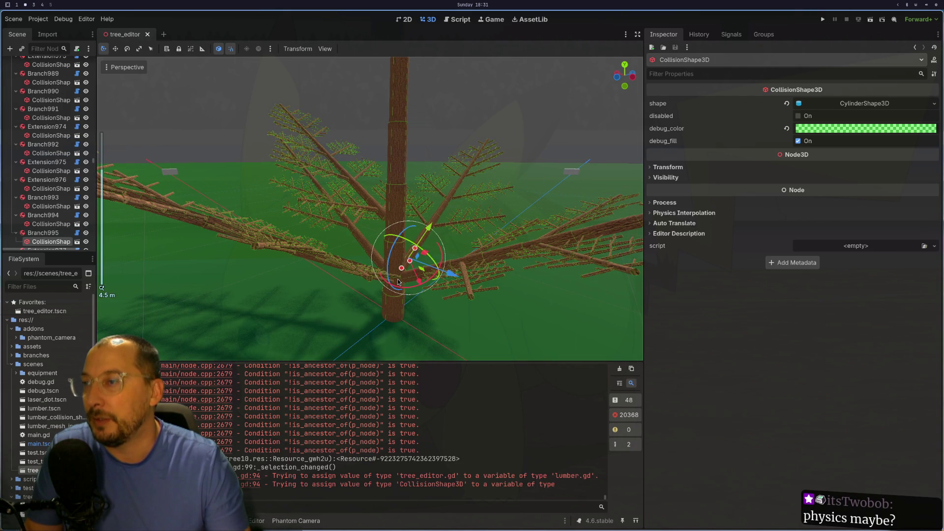
pyautogui.moveTo(399, 281)
pyautogui.mouseDown()
pyautogui.moveTo(396, 310)
pyautogui.moveTo(393, 290)
pyautogui.moveTo(523, 222)
pyautogui.moveTo(563, 150)
pyautogui.moveTo(515, 181)
pyautogui.mouseUp()
pyautogui.scroll(-2, 531, 170)
pyautogui.click(408, 264)
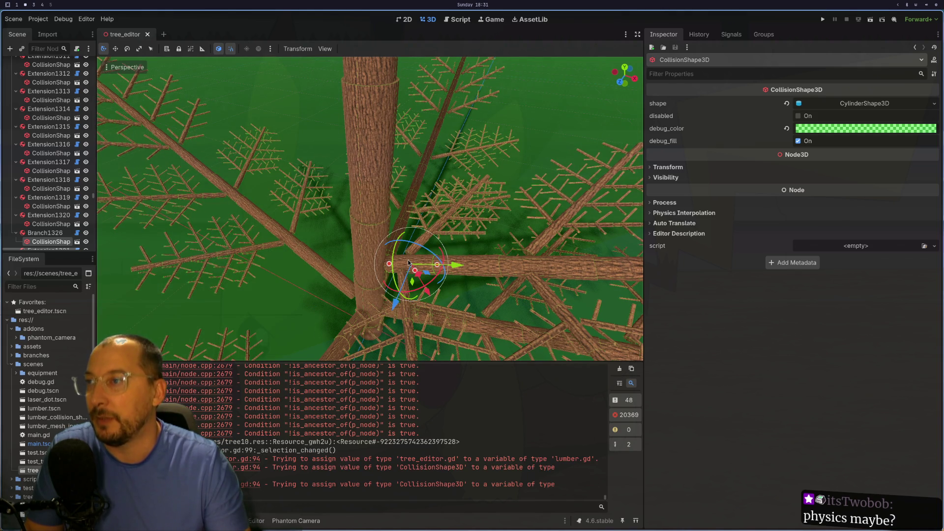
# Select Branch1326, raise its rotation, reset it to 0, then select the visible branch's collision shape
pyautogui.click(46, 233)
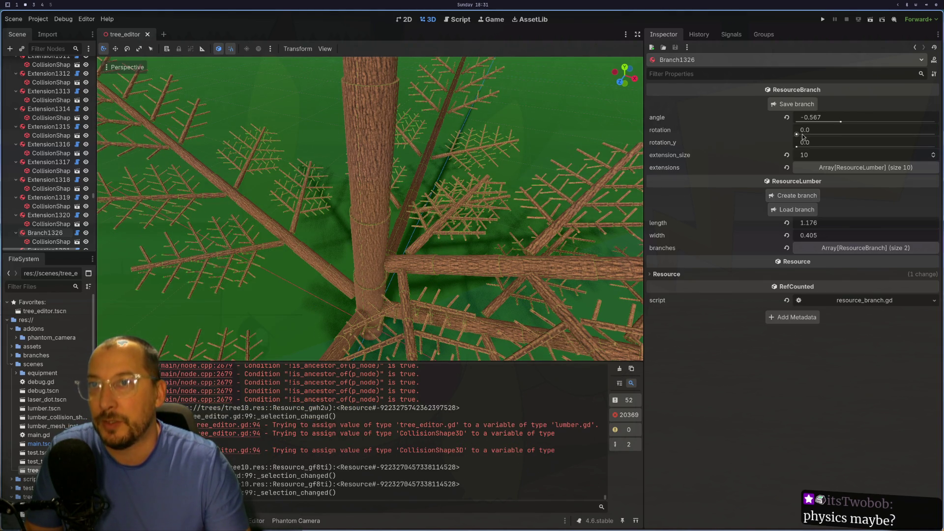
pyautogui.moveTo(803, 136)
pyautogui.mouseDown()
pyautogui.moveTo(893, 137)
pyautogui.moveTo(819, 136)
pyautogui.mouseUp()
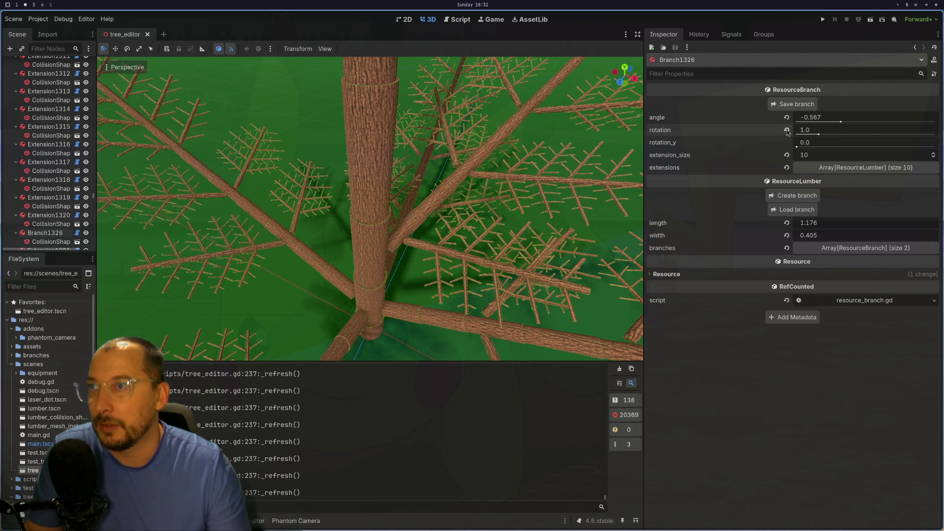
pyautogui.click(787, 130)
pyautogui.scroll(-5, 456, 184)
pyautogui.moveTo(457, 184); pyautogui.dragTo(440, 212)
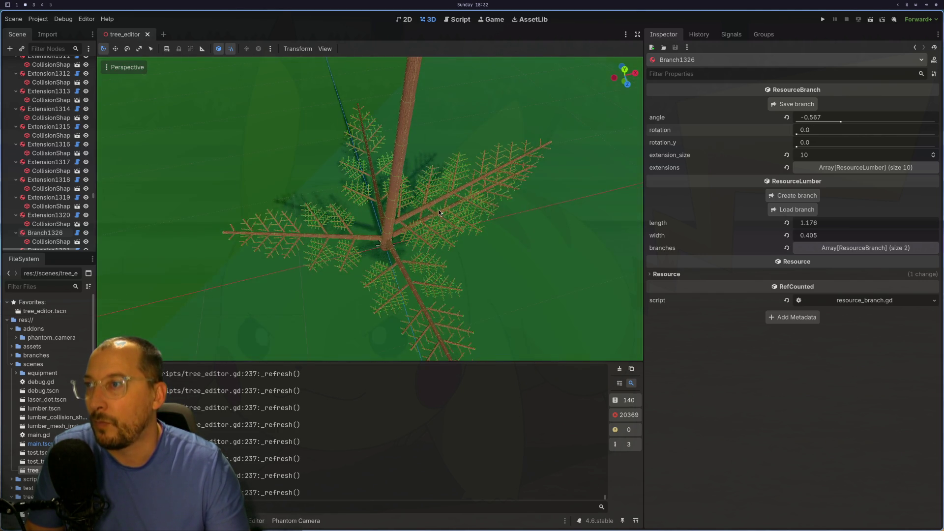
pyautogui.scroll(5, 439, 212)
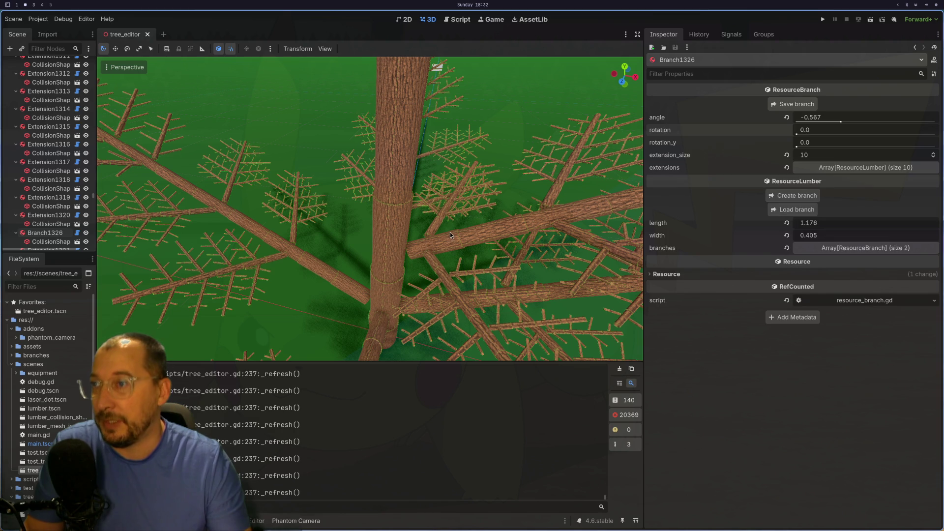
pyautogui.click(446, 239)
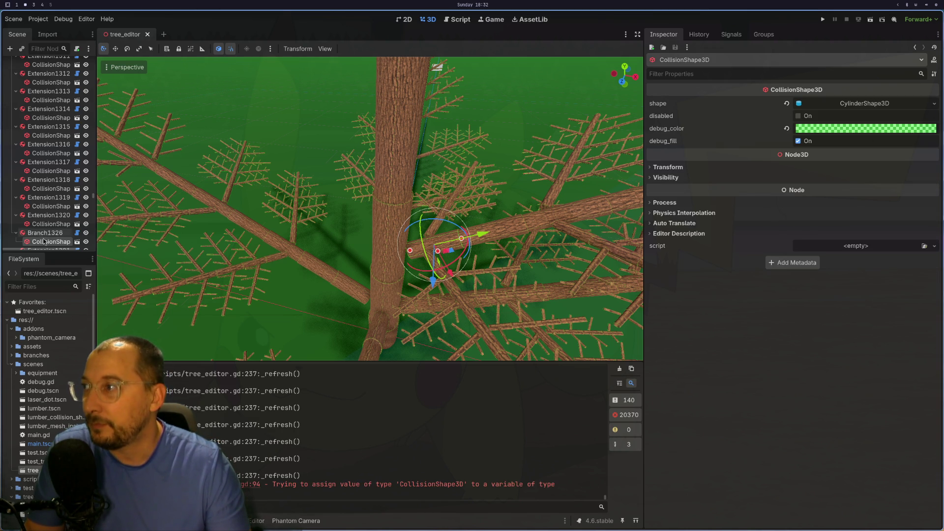
pyautogui.press('super+1')
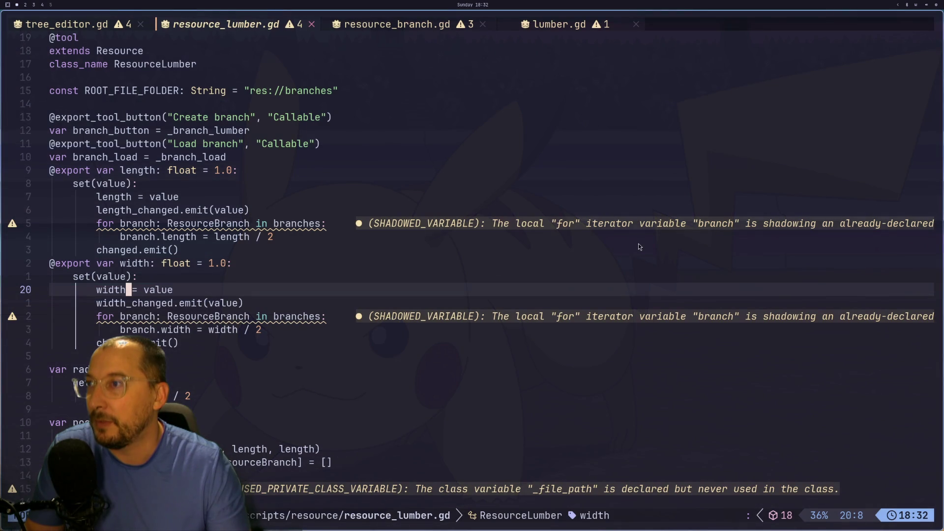
# Close and reopen the tree_editor scene, select TreeEditor, and open the Load File picker
pyautogui.press('super+2')
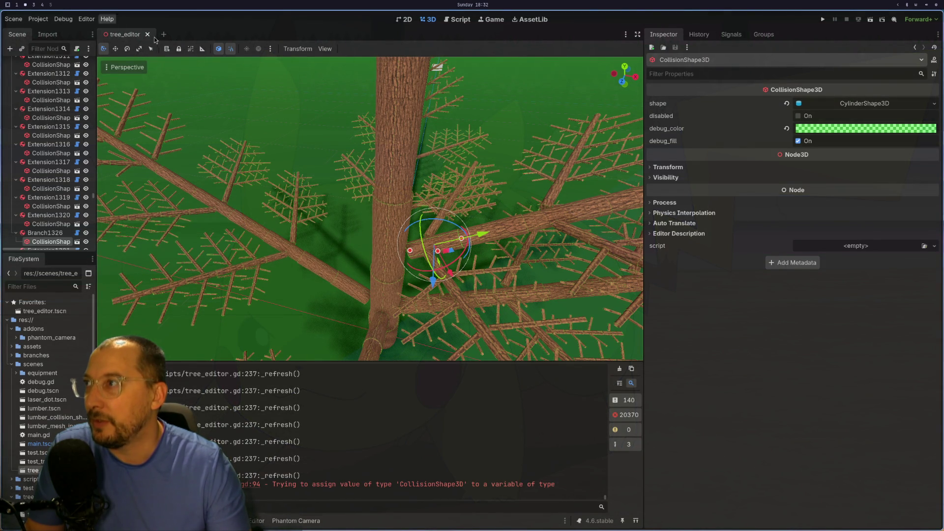
pyautogui.click(147, 34)
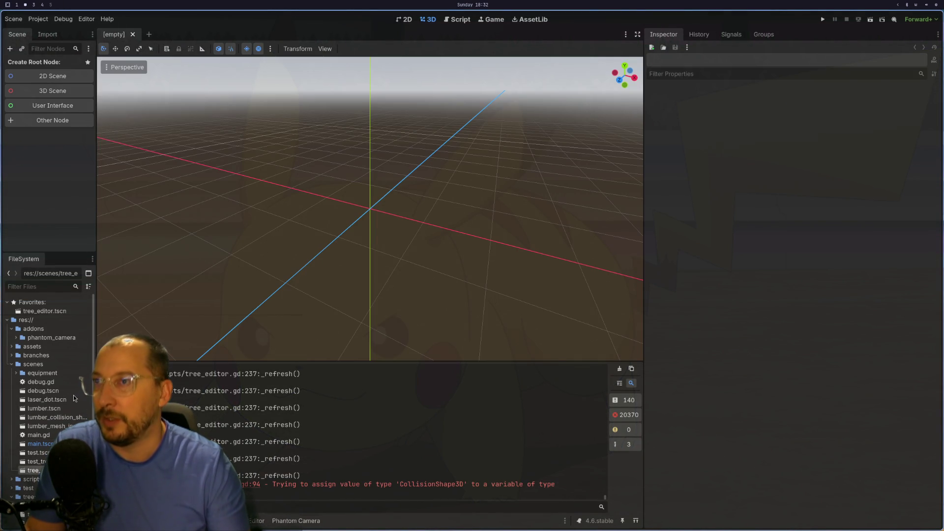
pyautogui.hotkey('ctrl', 'shift', 't')
pyautogui.click(44, 65)
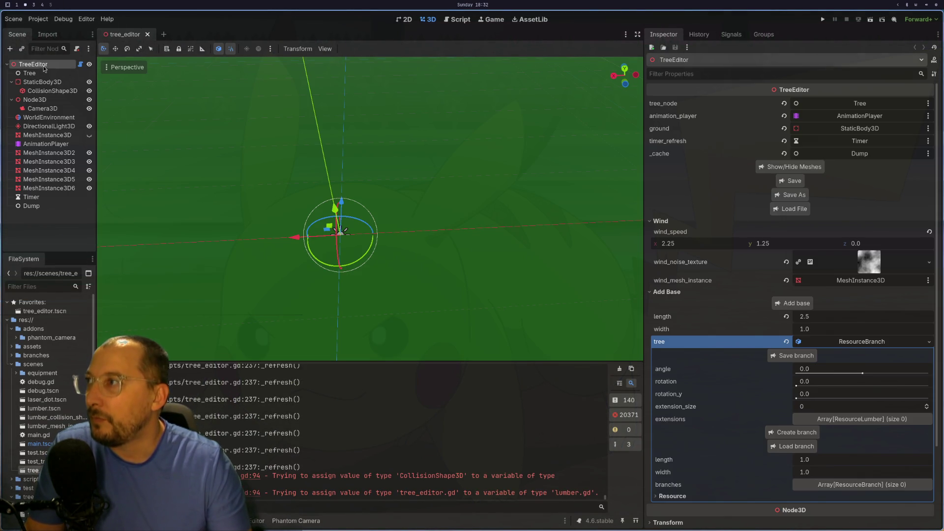
pyautogui.click(790, 209)
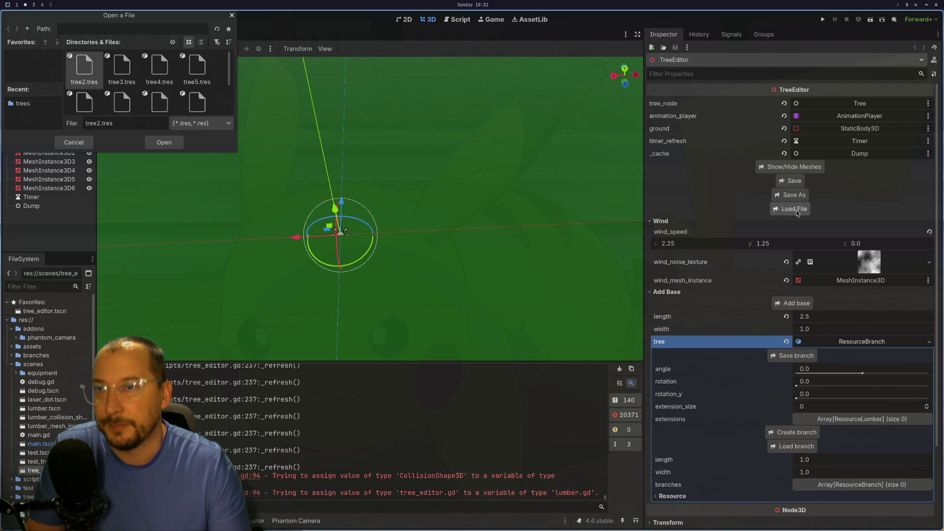
# Select tree10.res in the Open a File dialog
pyautogui.click(84, 91)
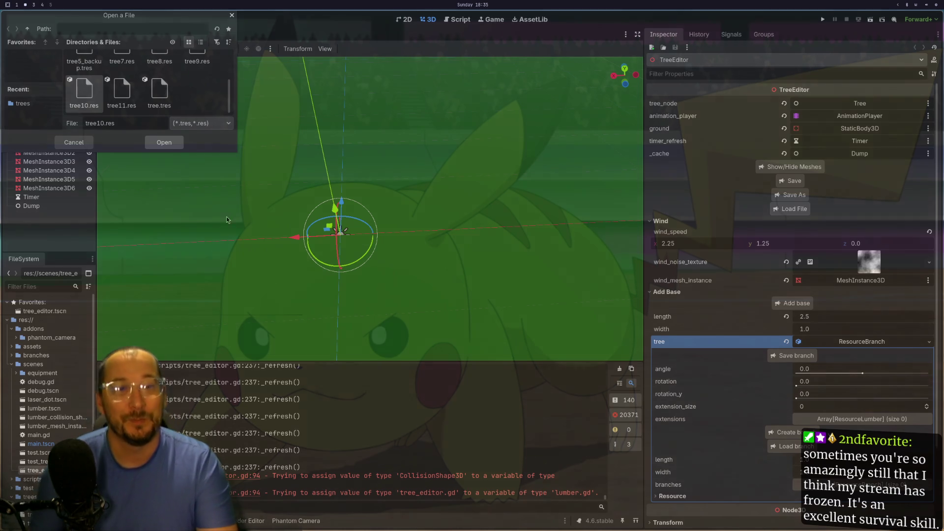
pyautogui.press('super+1')
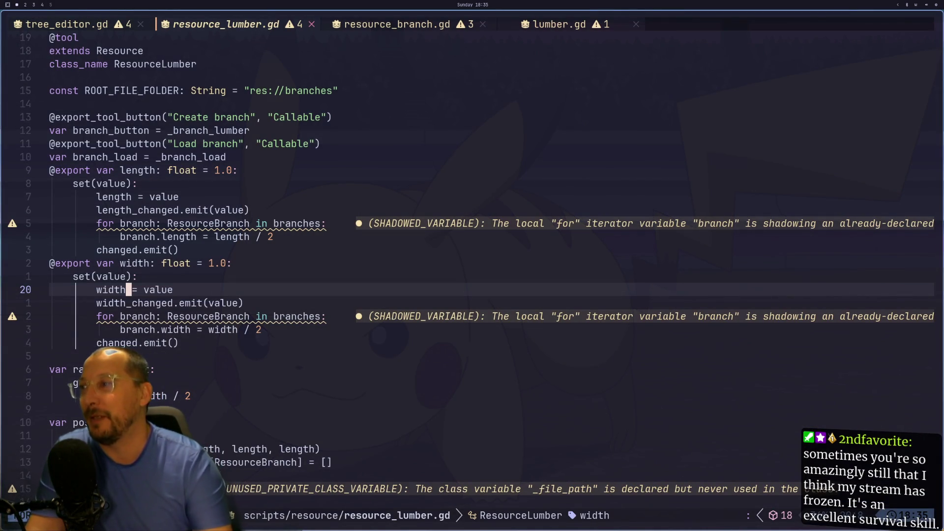
pyautogui.press('k')
pyautogui.press('j')
pyautogui.press('j')
pyautogui.press('j')
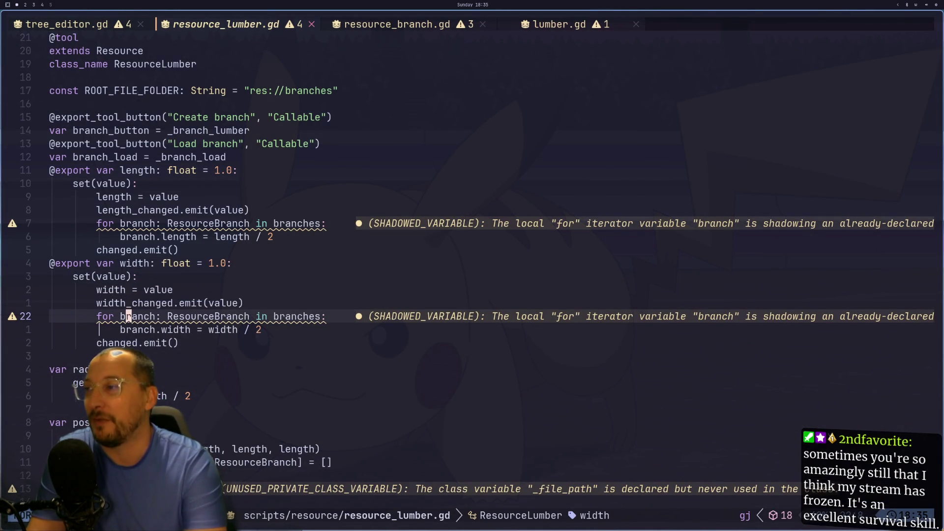
pyautogui.press('super+2')
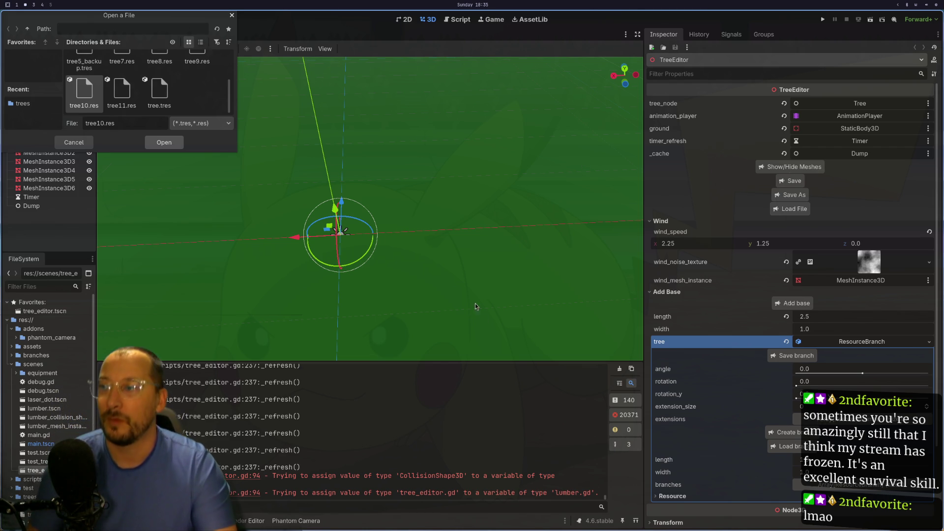
# Switch to the Neovim workspace showing resource_lumber.gd's setters
pyautogui.press('super+1')
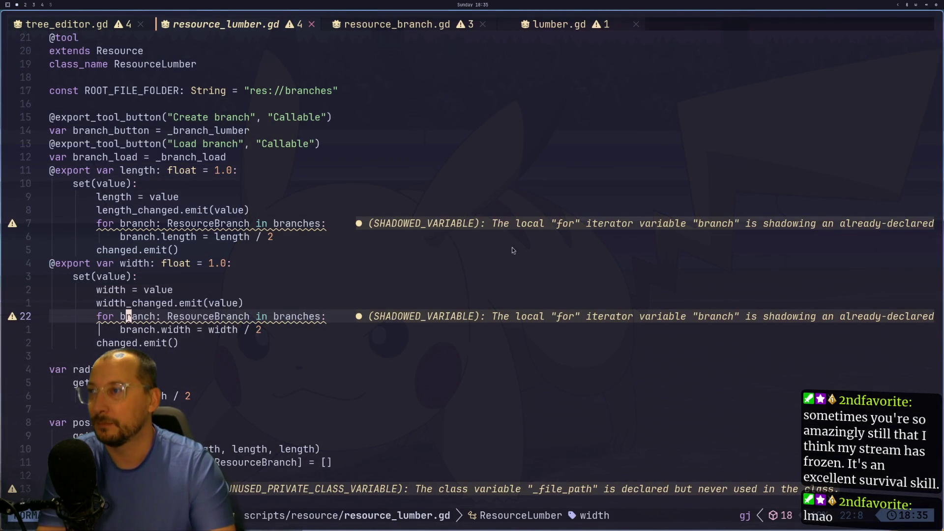
# Check the length_changed and changed.emit() calls in resource_lumber.gd, then scroll through tree_editor.gd
pyautogui.click(193, 212)
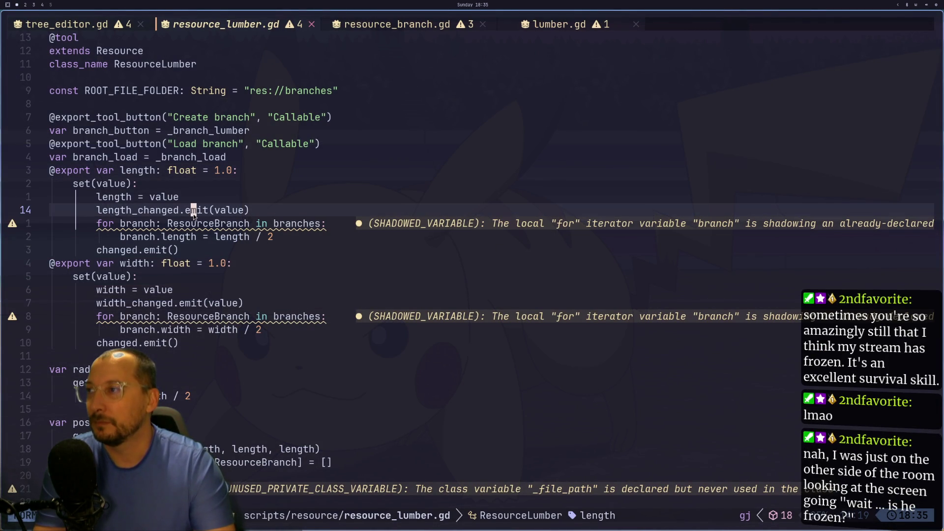
pyautogui.click(142, 250)
pyautogui.click(144, 217)
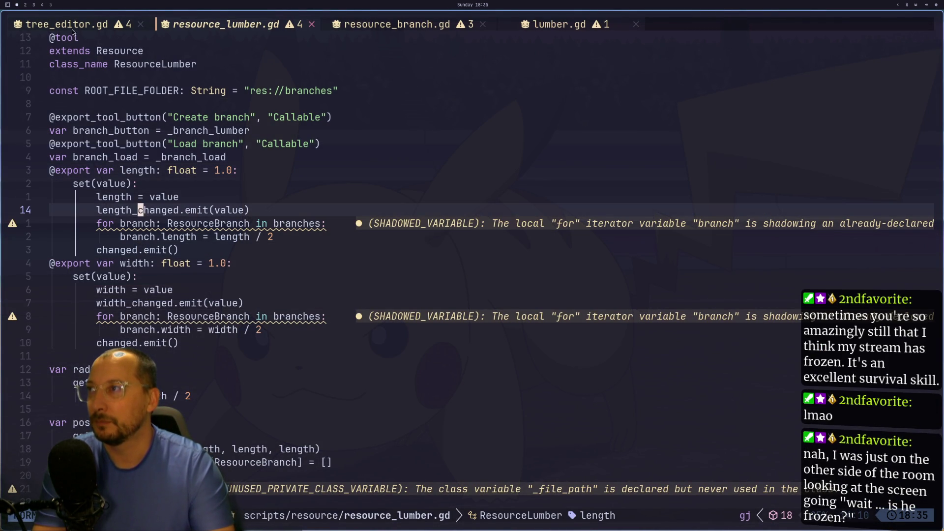
pyautogui.hotkey('ctrl', 'o')
pyautogui.scroll(-1, 162, 195)
pyautogui.scroll(-11, 161, 195)
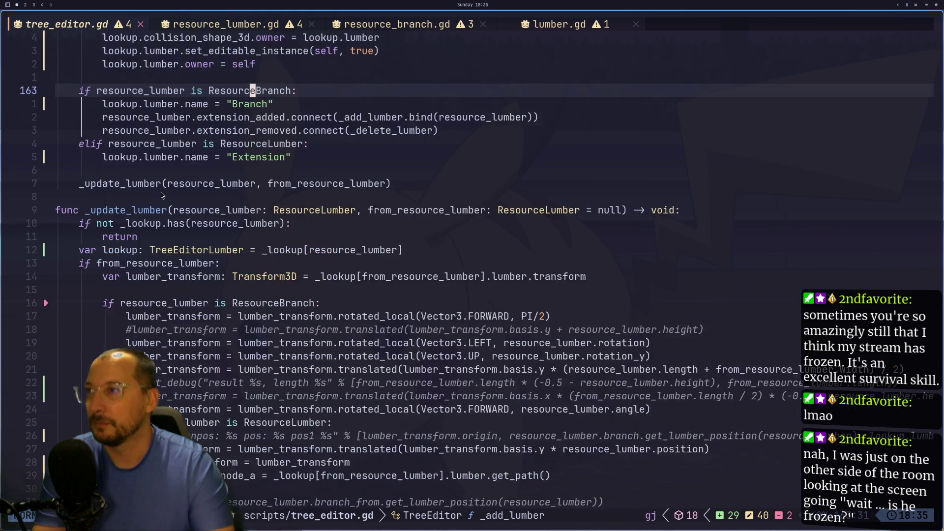
pyautogui.scroll(-9, 168, 210)
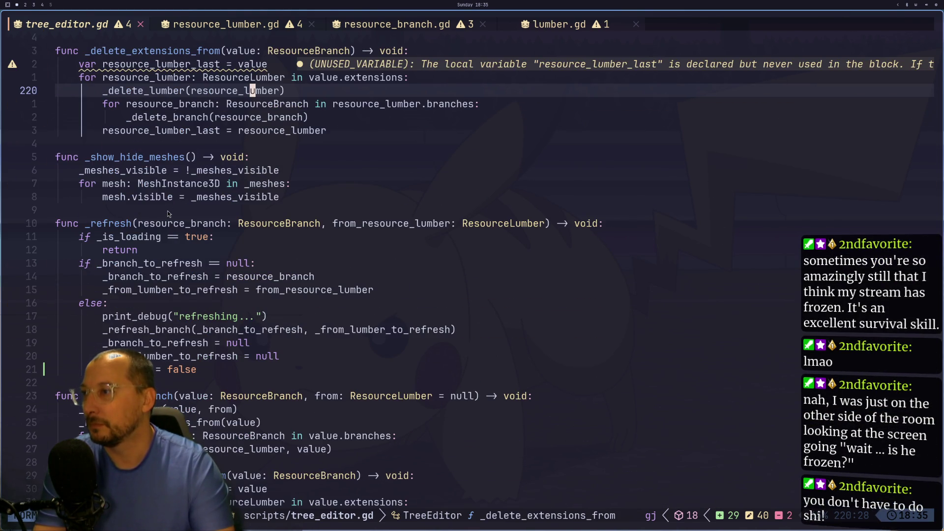
pyautogui.scroll(-1, 169, 214)
pyautogui.click(215, 26)
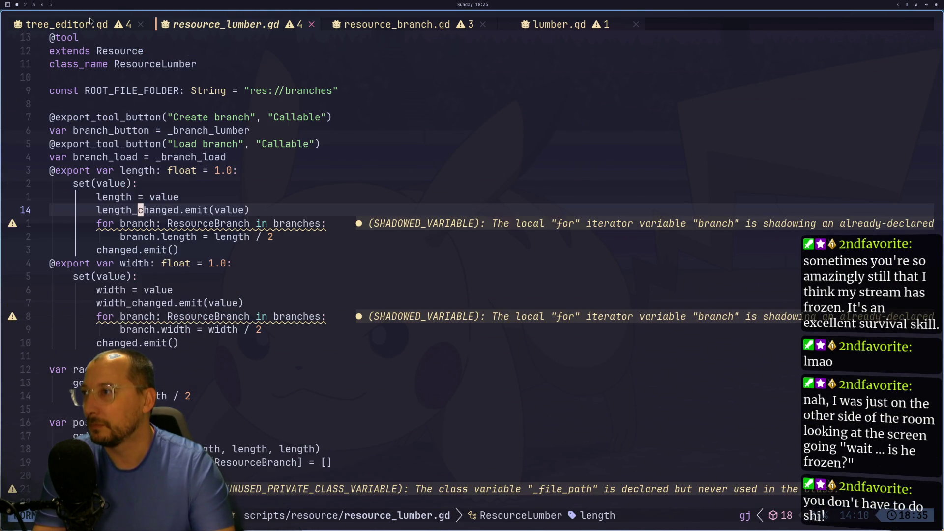
pyautogui.click(83, 21)
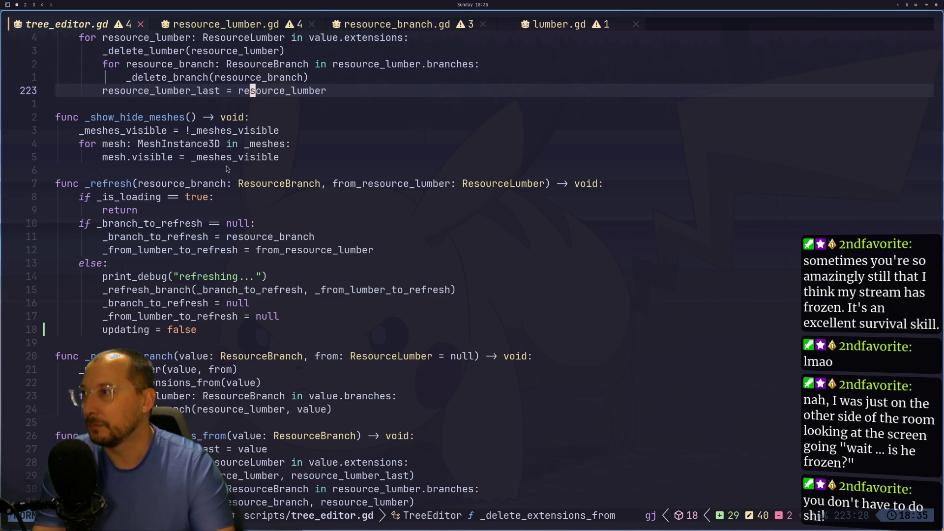
pyautogui.scroll(15, 226, 168)
pyautogui.scroll(12, 226, 169)
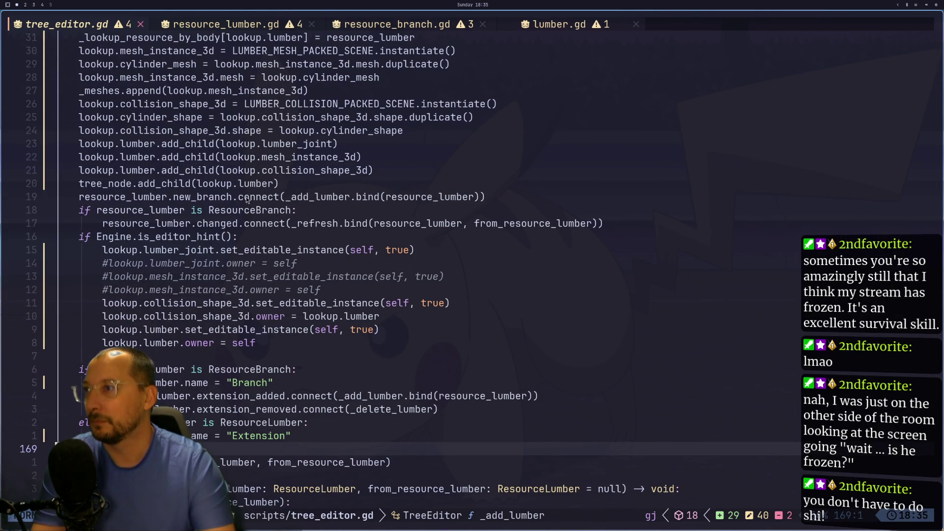
# Follow the changed connection in tree_editor.gd to the _refresh function definition with a * search
pyautogui.click(246, 196)
pyautogui.click(289, 198)
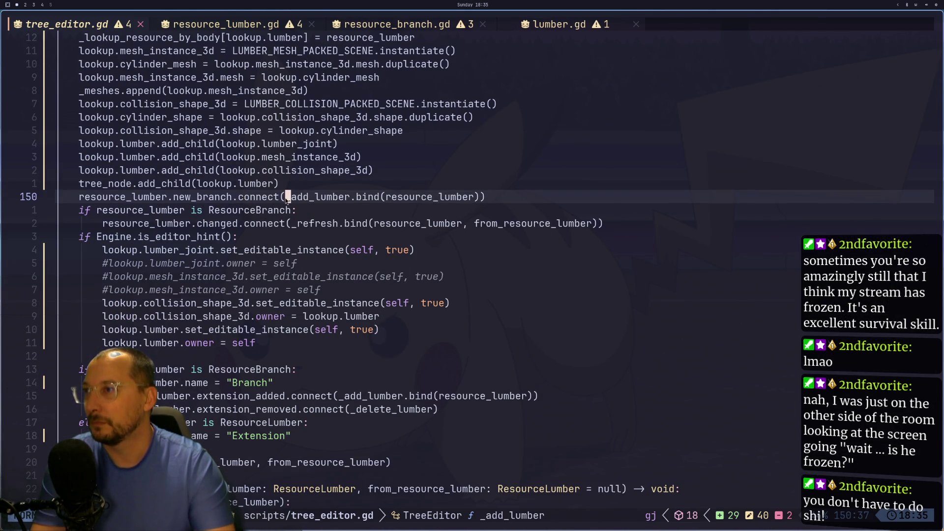
pyautogui.click(307, 222)
pyautogui.press('*')
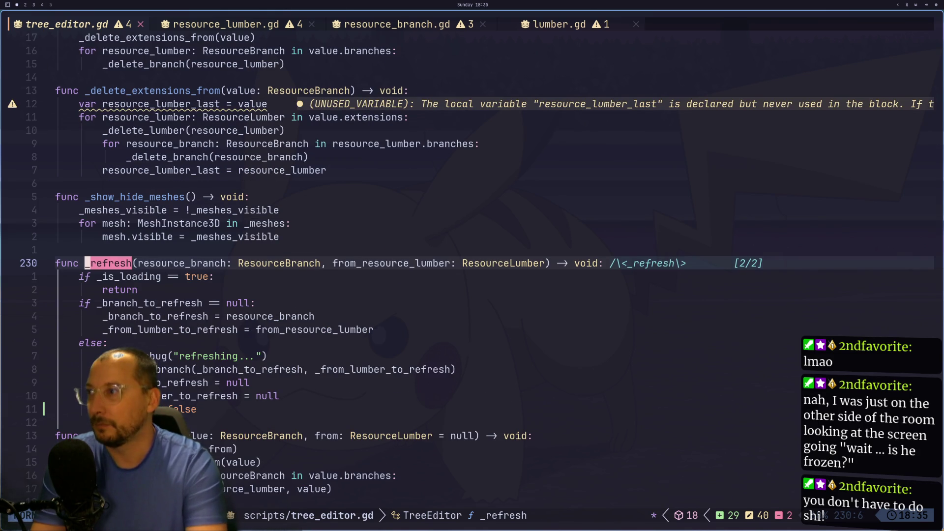
pyautogui.press('Escape')
pyautogui.press('j')
pyautogui.press('l')
pyautogui.press('l')
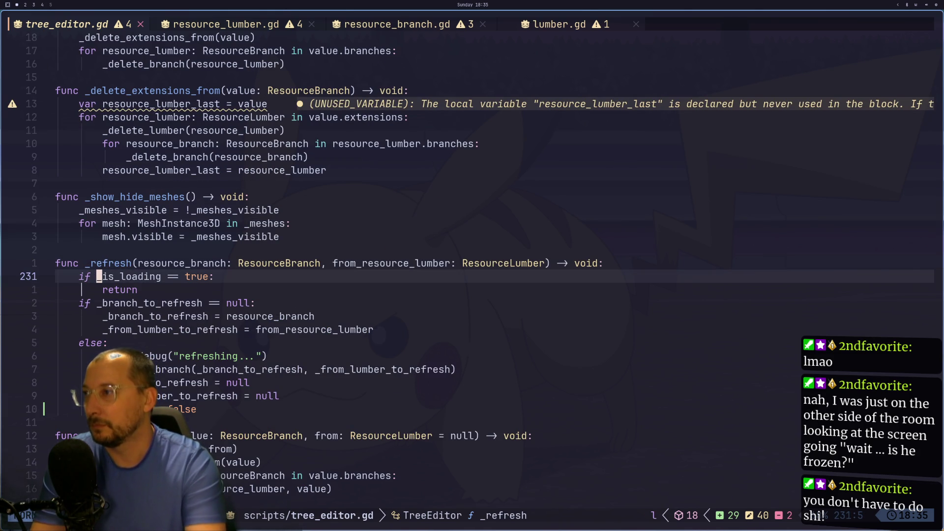
# Search the uses of _is_loading and _load_branch, ending on the _load_branch definition
pyautogui.press('*')
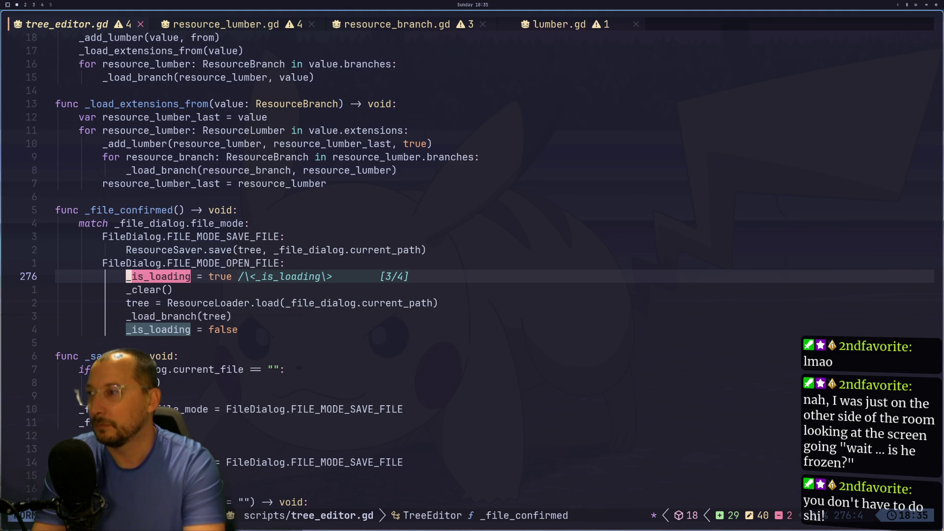
pyautogui.press('j')
pyautogui.press('j')
pyautogui.press('j')
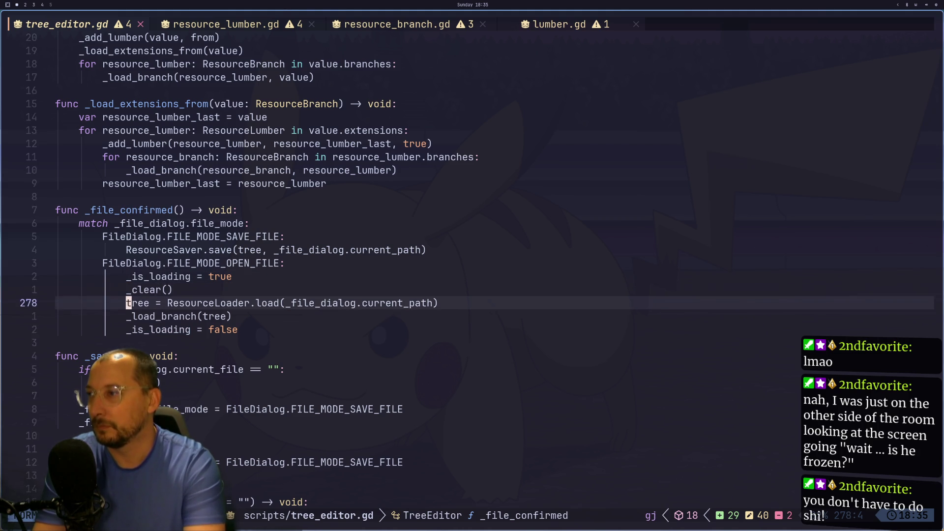
pyautogui.press('k')
pyautogui.press('*')
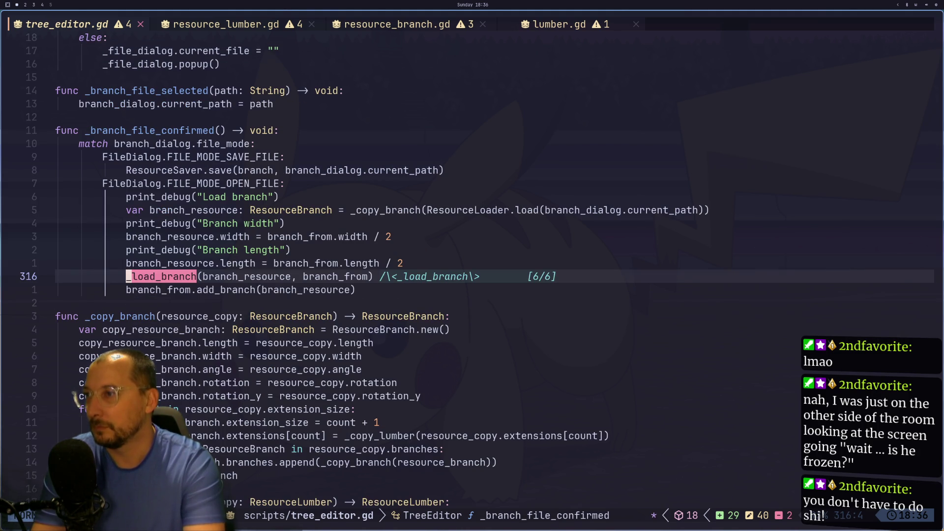
pyautogui.press('N')
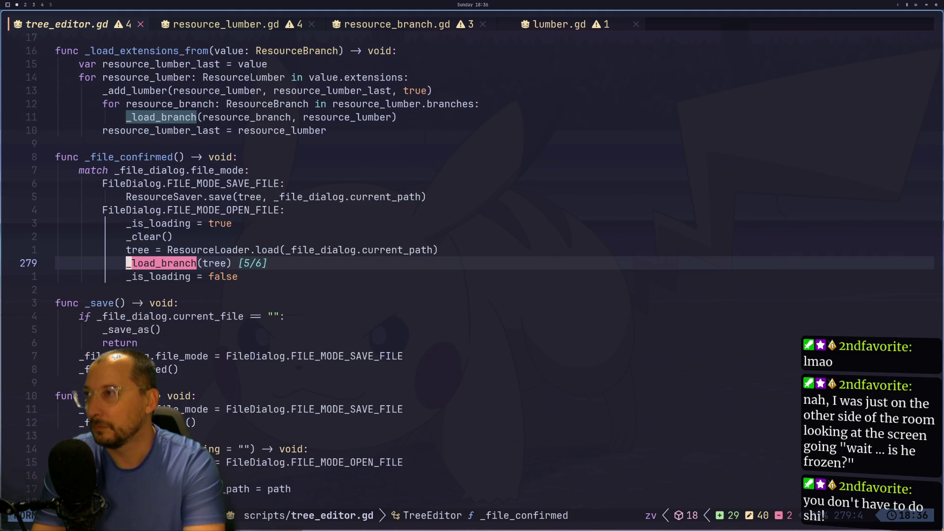
pyautogui.press('N')
pyautogui.press('N')
pyautogui.press('N')
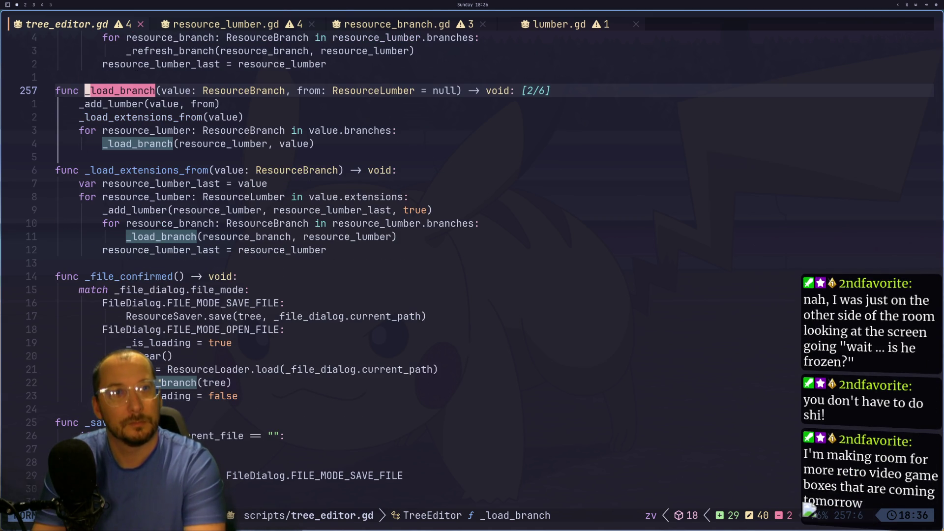
pyautogui.press('super+2')
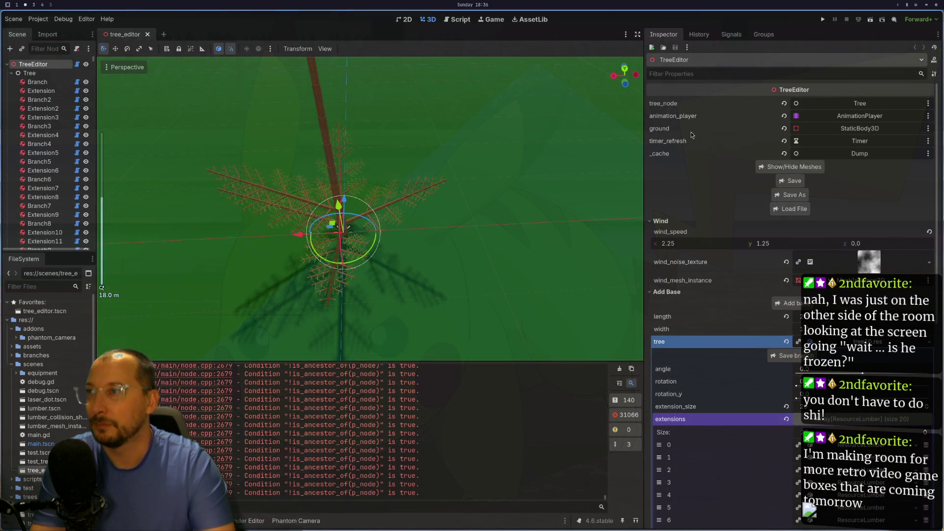
# Orbit to a low side view, then select the ground mesh and several branch extension pieces
pyautogui.moveTo(344, 207)
pyautogui.mouseDown()
pyautogui.moveTo(315, 162)
pyautogui.moveTo(213, 120)
pyautogui.moveTo(329, 229)
pyautogui.moveTo(284, 296)
pyautogui.mouseUp()
pyautogui.click(308, 293)
pyautogui.click(311, 275)
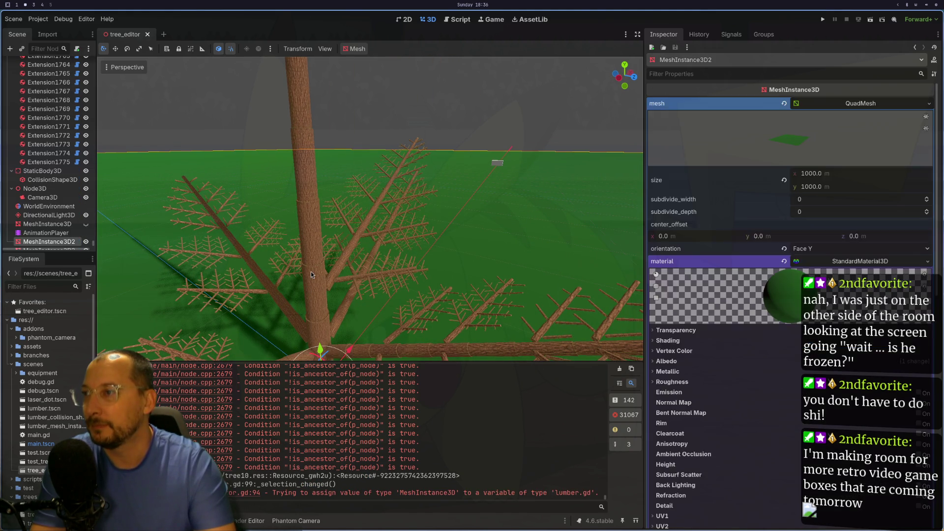
pyautogui.moveTo(311, 276); pyautogui.dragTo(312, 235)
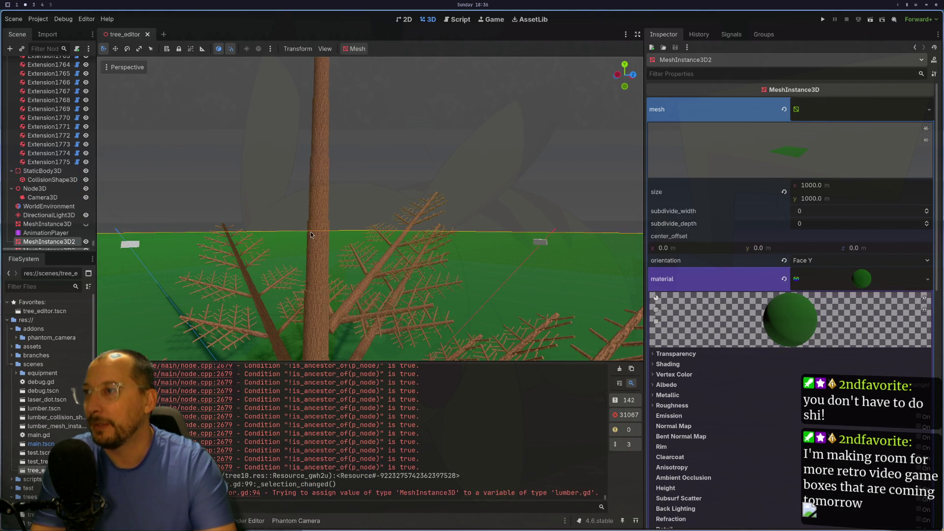
pyautogui.click(312, 235)
pyautogui.click(326, 200)
pyautogui.click(326, 194)
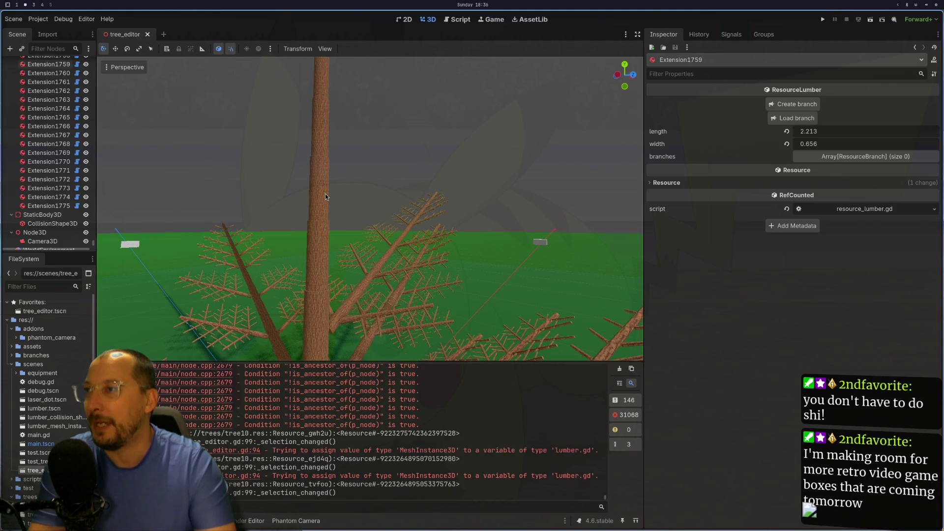
pyautogui.press('super+1')
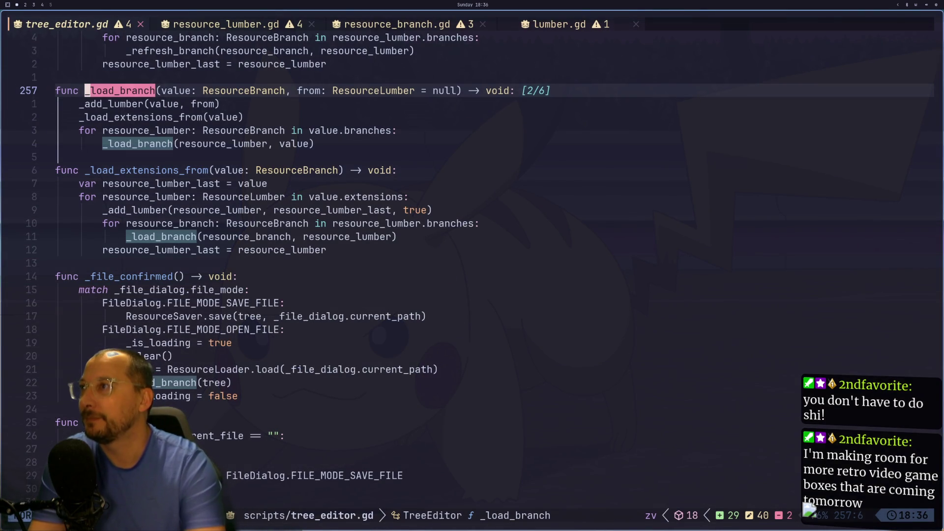
# Review the lumber and collision shape owner code in tree_editor.gd, glancing back at Godot
pyautogui.hotkey('shift', 'h')
pyautogui.hotkey('shift', 'h')
pyautogui.hotkey('shift', 'h')
pyautogui.hotkey('shift', 'h')
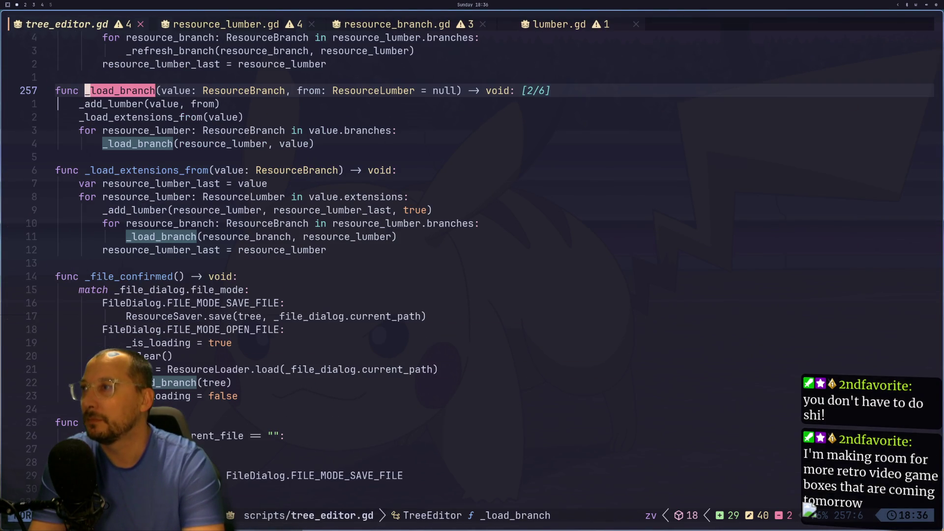
pyautogui.hotkey('ctrl', 'u')
pyautogui.hotkey('ctrl', 'u')
pyautogui.hotkey('ctrl', 'u')
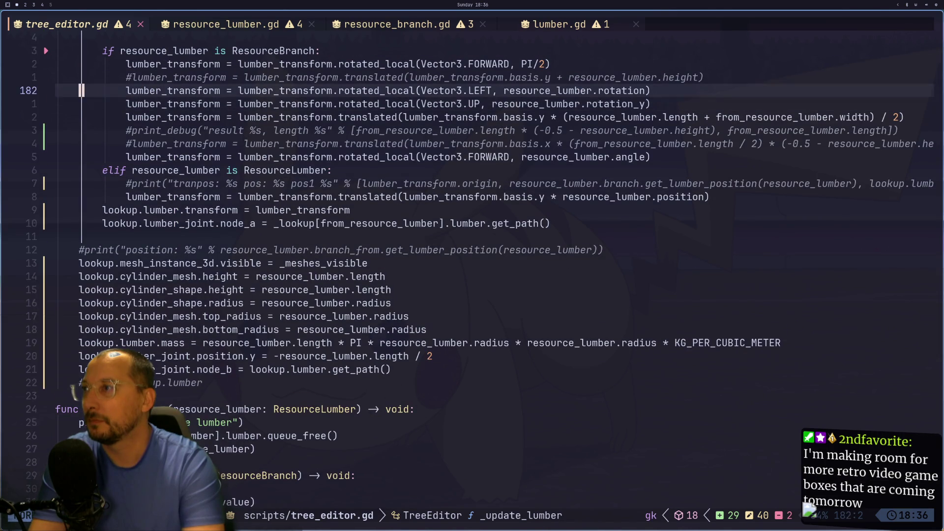
pyautogui.press('k')
pyautogui.press('k')
pyautogui.press('k')
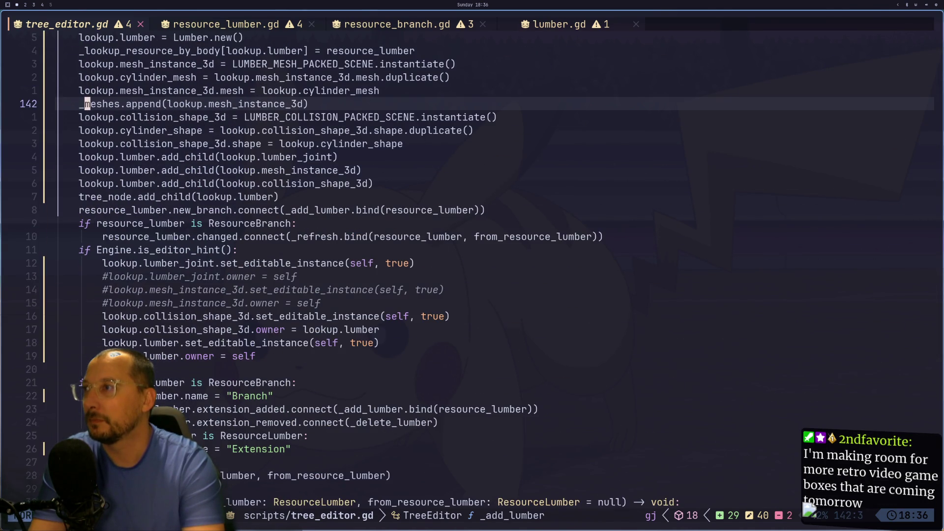
pyautogui.press('j')
pyautogui.press('j')
pyautogui.press('j')
pyautogui.press('k')
pyautogui.press('k')
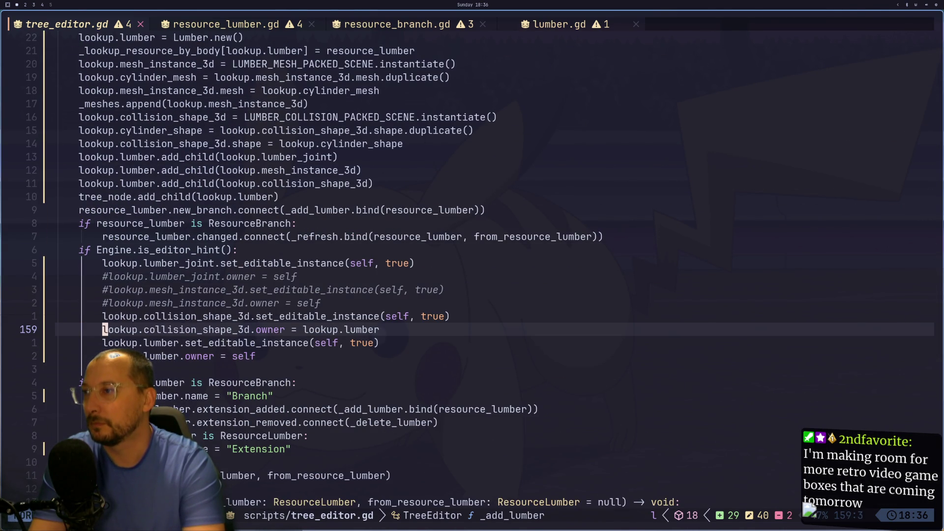
pyautogui.press('l')
pyautogui.press('l')
pyautogui.press('l')
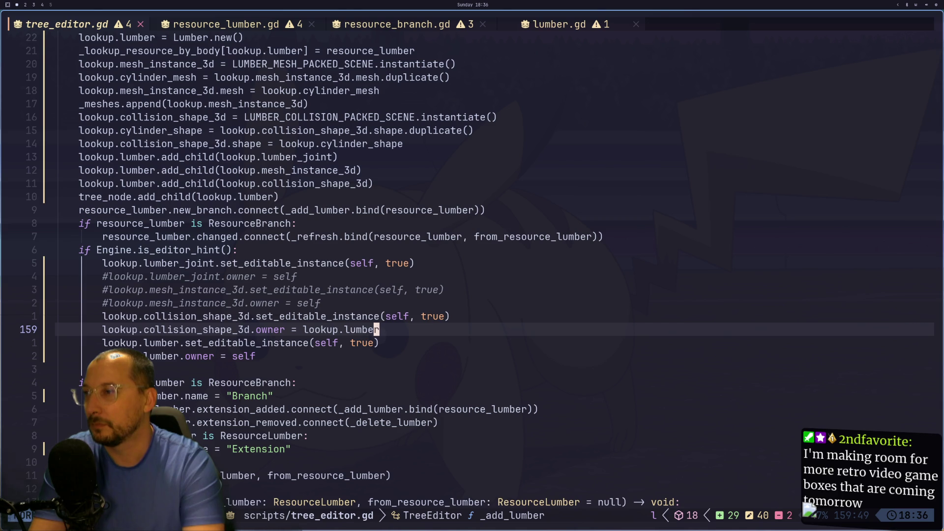
pyautogui.press('super+1')
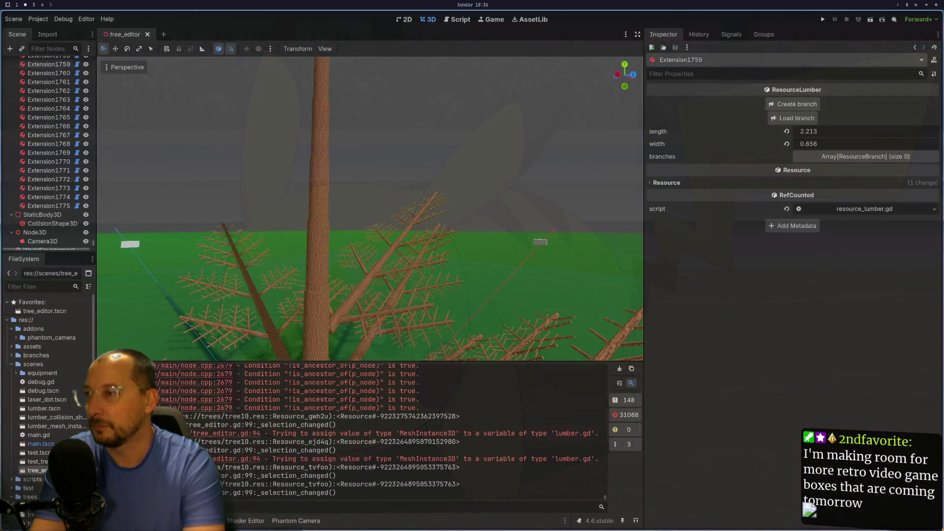
pyautogui.press('super+2')
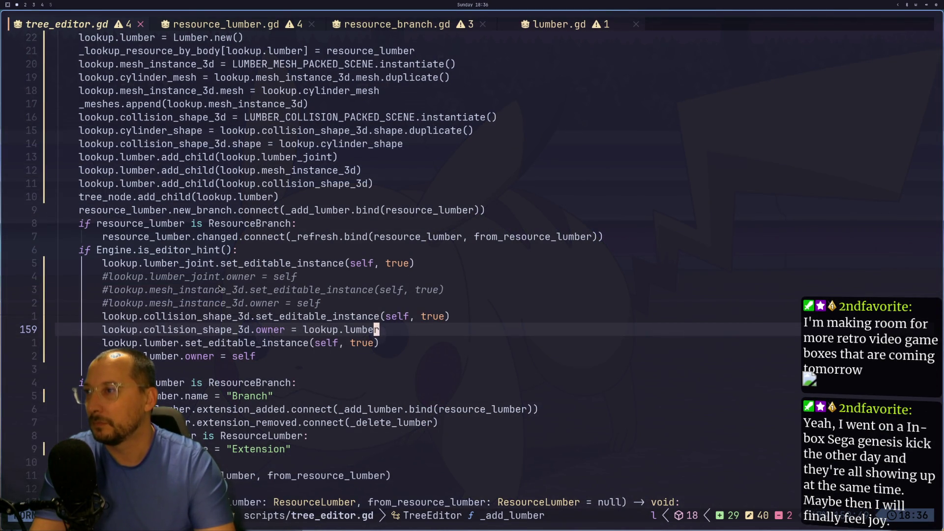
# Comment out lookup.lumber_joint.set_editable_instance on line 154 and save the script
pyautogui.click(81, 263)
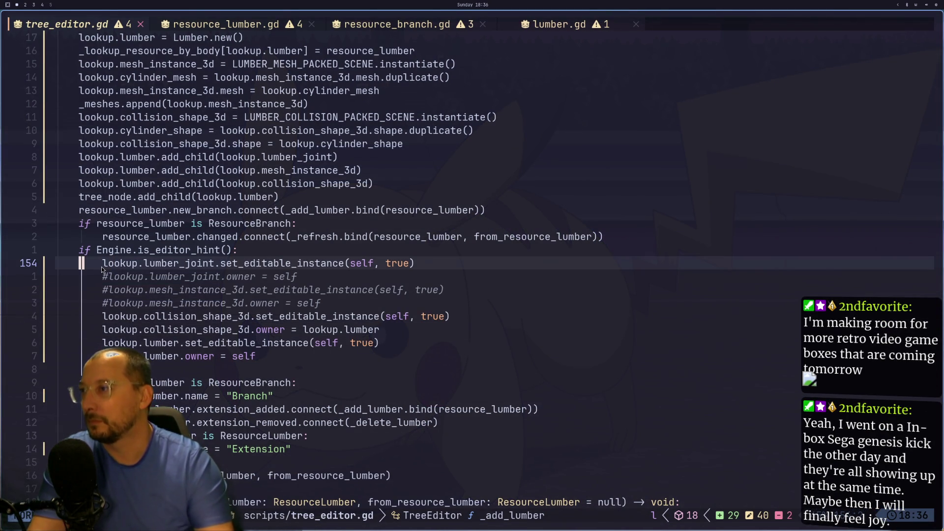
pyautogui.write('i#')
pyautogui.press('Escape')
pyautogui.write(':w')
pyautogui.press('Return')
pyautogui.press('super+2')
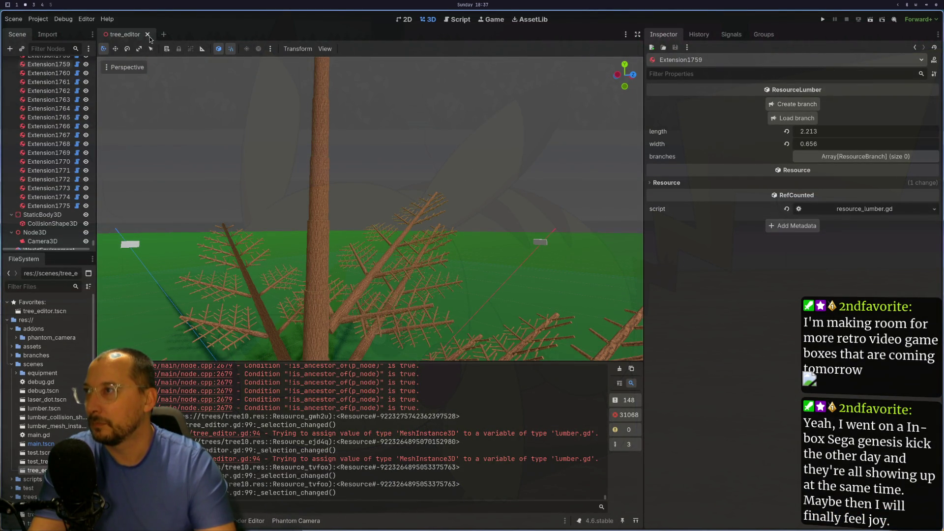
# Comment out the collision shape's set_editable_instance line in tree_editor.gd
pyautogui.press('super+1')
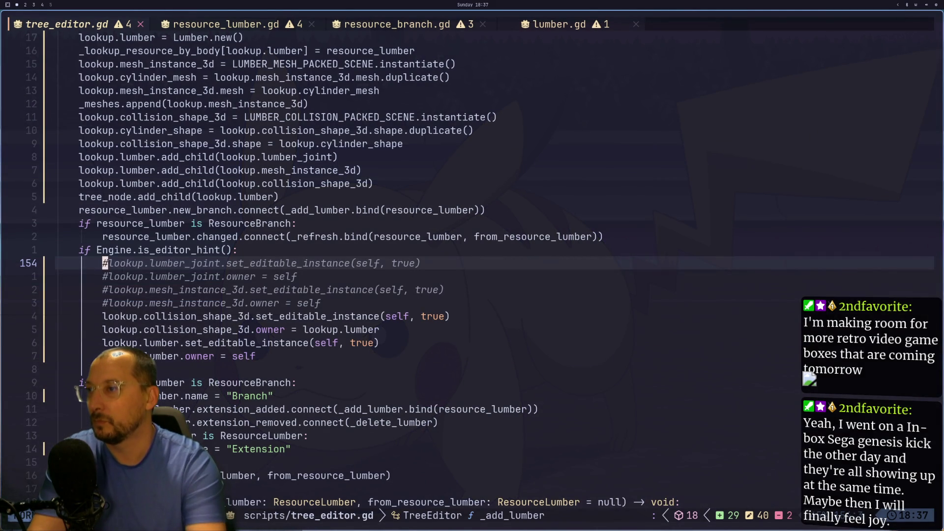
pyautogui.press('j')
pyautogui.press('j')
pyautogui.press('j')
pyautogui.press('k')
pyautogui.hotkey('ctrl', 'c')
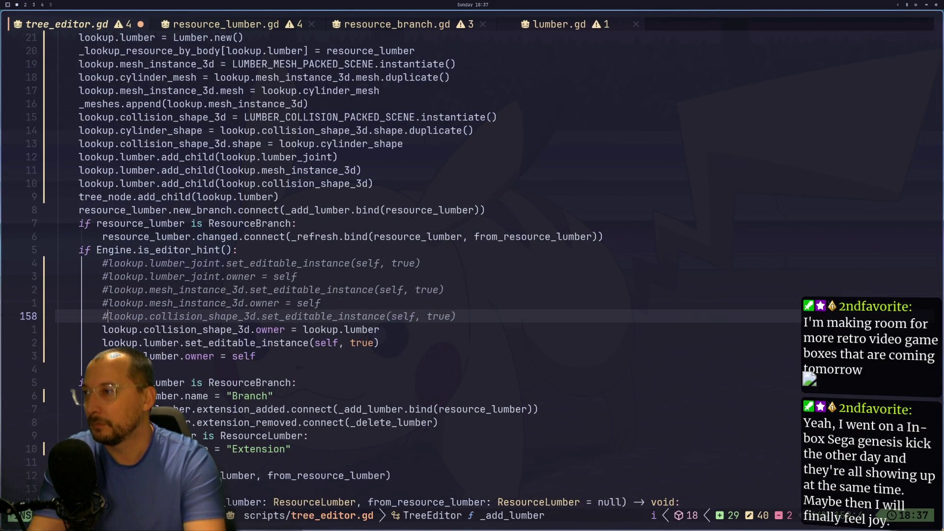
pyautogui.press('j')
# Change the collision shape's owner from lookup.lumber to self
pyautogui.press('l')
pyautogui.press('l')
pyautogui.press('l')
pyautogui.press('w')
pyautogui.press('w')
pyautogui.press('$')
pyautogui.press('a')
pyautogui.press('BackSpace')
pyautogui.press('BackSpace')
pyautogui.press('BackSpace')
pyautogui.press('BackSpace')
pyautogui.write('self')
pyautogui.press('Escape')
# Save the edited tree_editor.gd with :w
pyautogui.press('g')
pyautogui.press('n')
pyautogui.hotkey('shift', 'h')
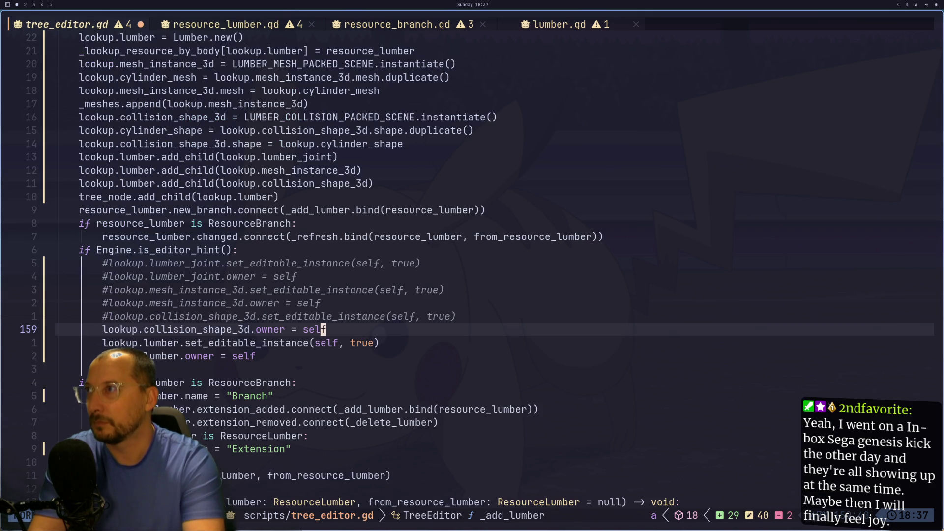
pyautogui.write(':w')
pyautogui.press('Return')
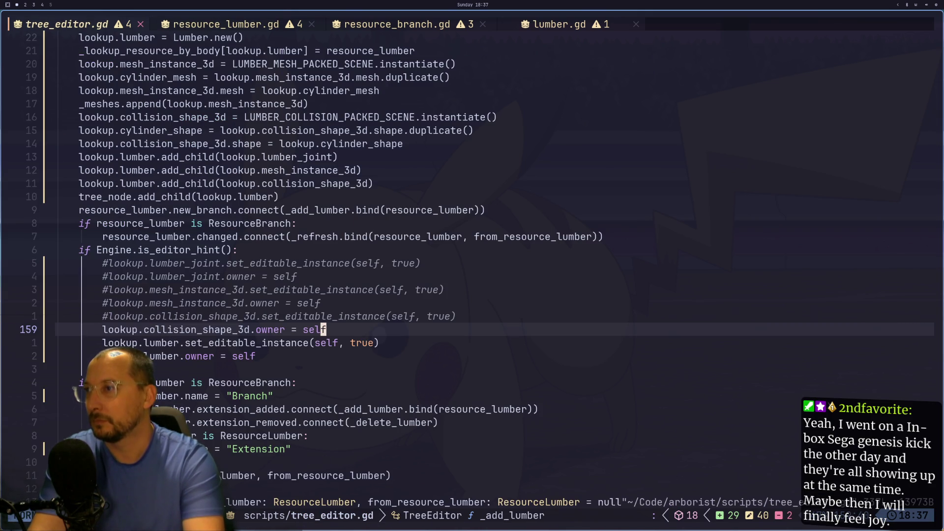
pyautogui.press('super+2')
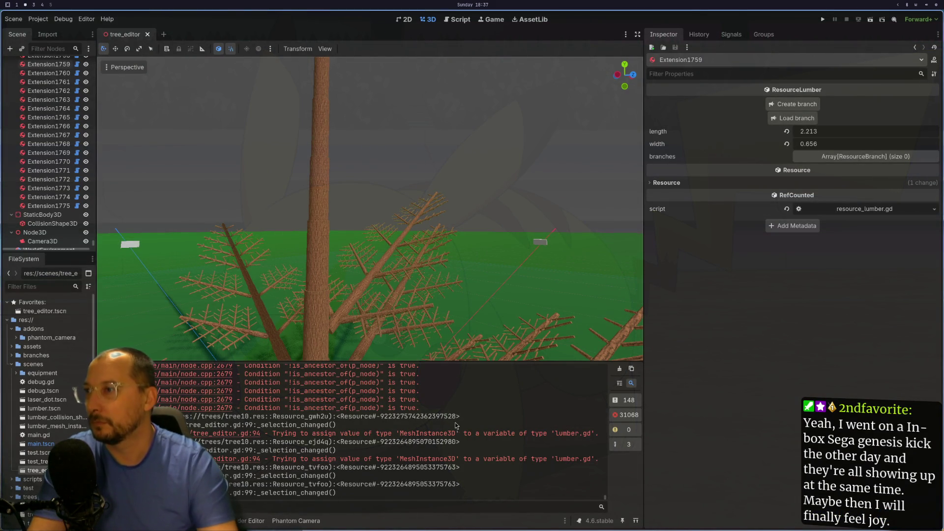
# Inspect the Extension1758 and Extension1759 pieces and the ground mesh of the loaded tree
pyautogui.click(324, 264)
pyautogui.click(318, 264)
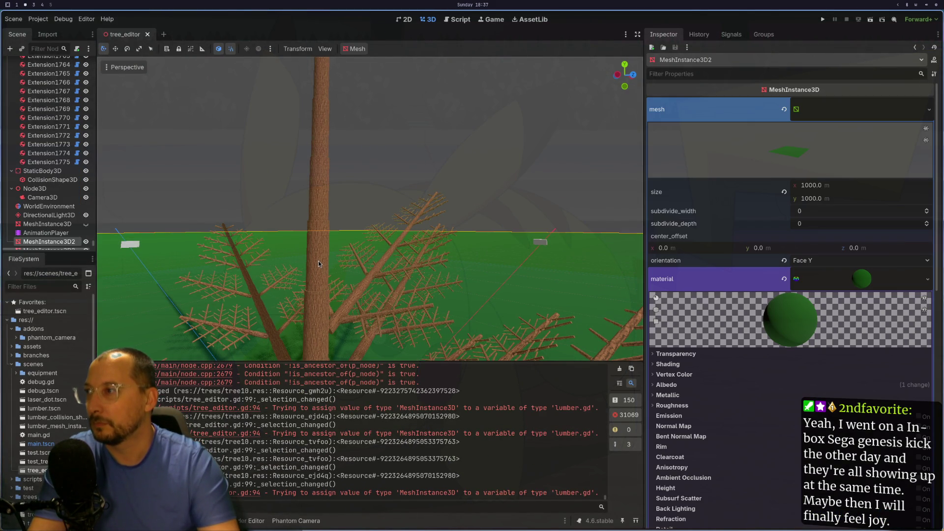
pyautogui.moveTo(312, 269); pyautogui.dragTo(316, 237)
pyautogui.click(315, 237)
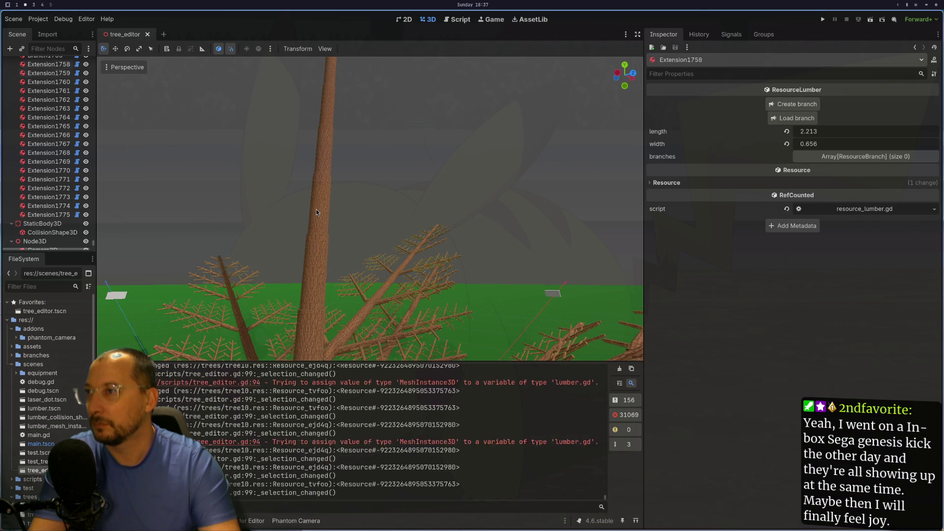
# Reopen the tree_editor scene and pick tree10.res via TreeEditor's Load File
pyautogui.click(147, 34)
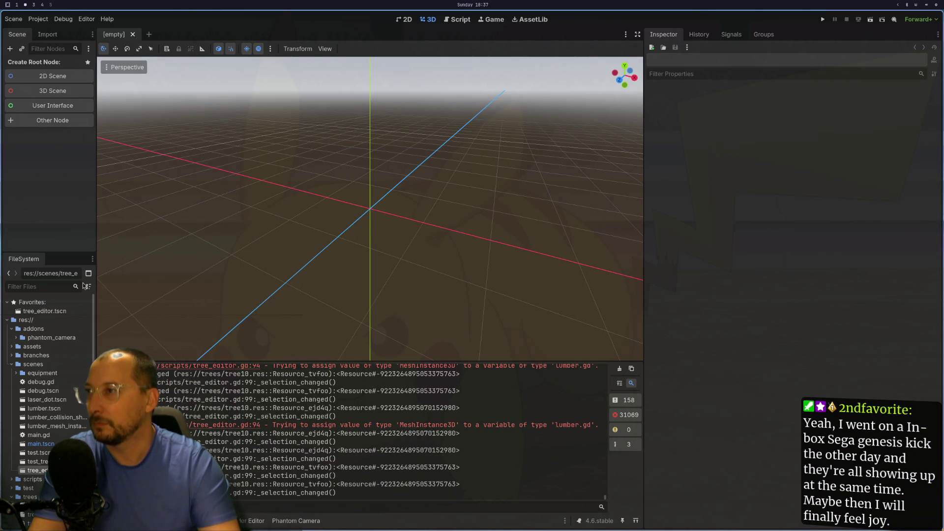
pyautogui.hotkey('ctrl', 'shift', 't')
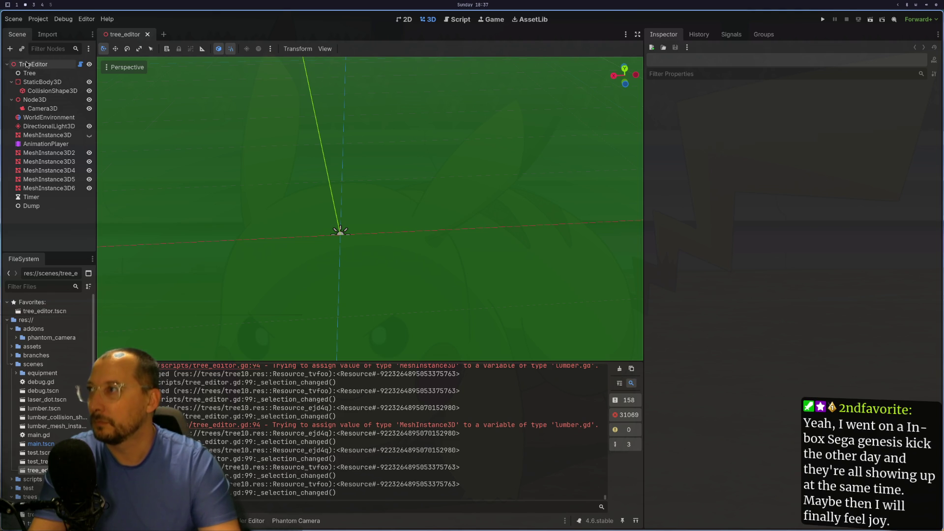
pyautogui.click(33, 64)
pyautogui.click(784, 213)
pyautogui.scroll(-3, 123, 89)
pyautogui.click(85, 92)
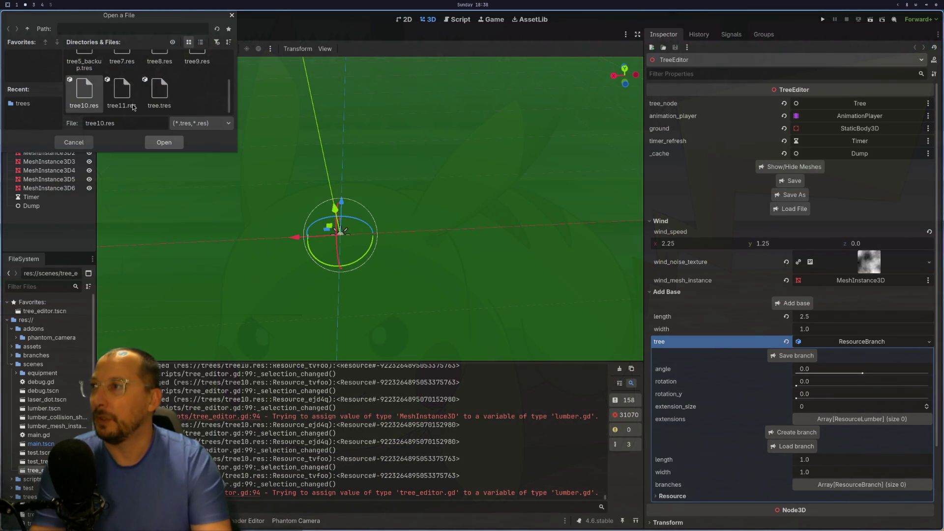
# Recheck the script, then open tree10.res to rebuild the branched tree with 20 extensions
pyautogui.press('super+1')
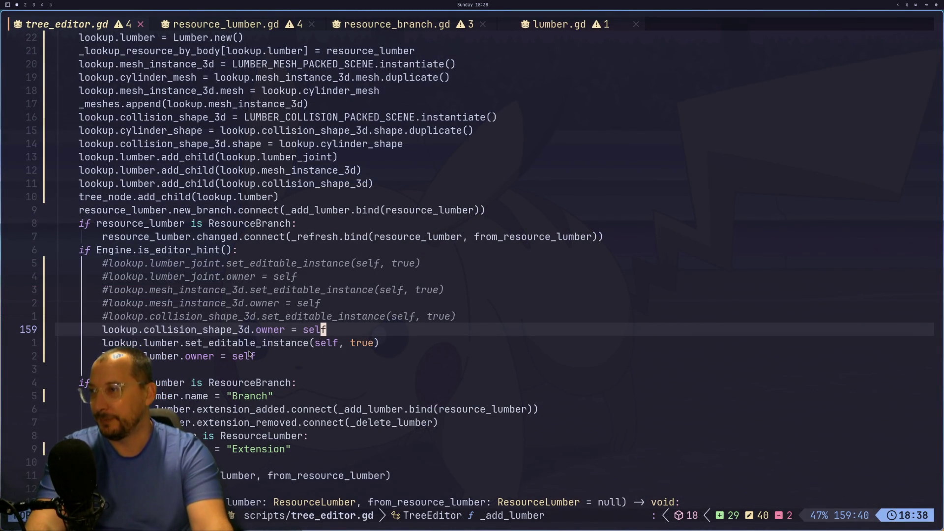
pyautogui.press('super+2')
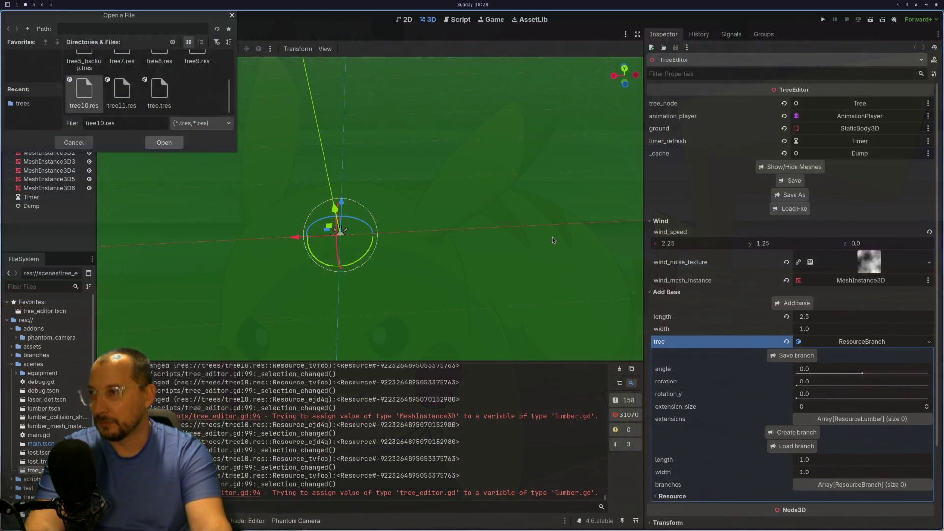
pyautogui.press('super+1')
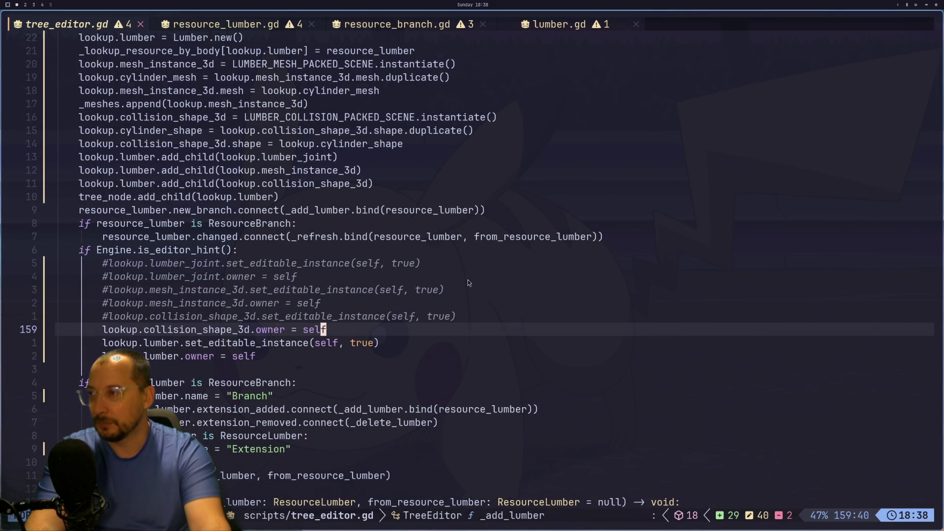
pyautogui.press('super+2')
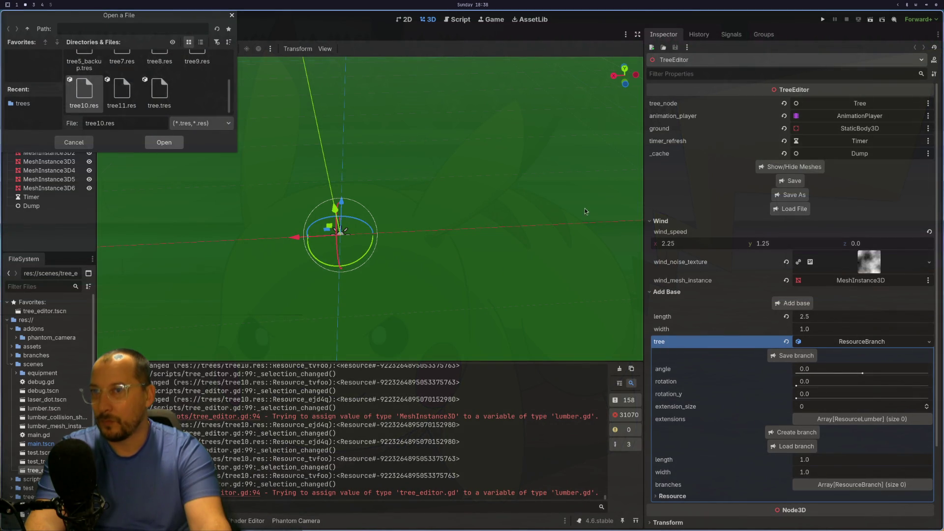
pyautogui.press('super+4')
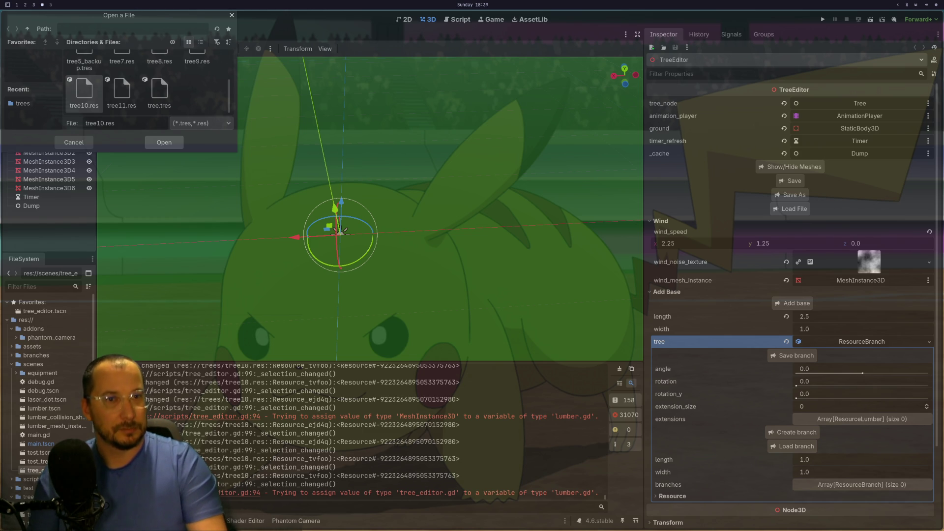
pyautogui.press('Return')
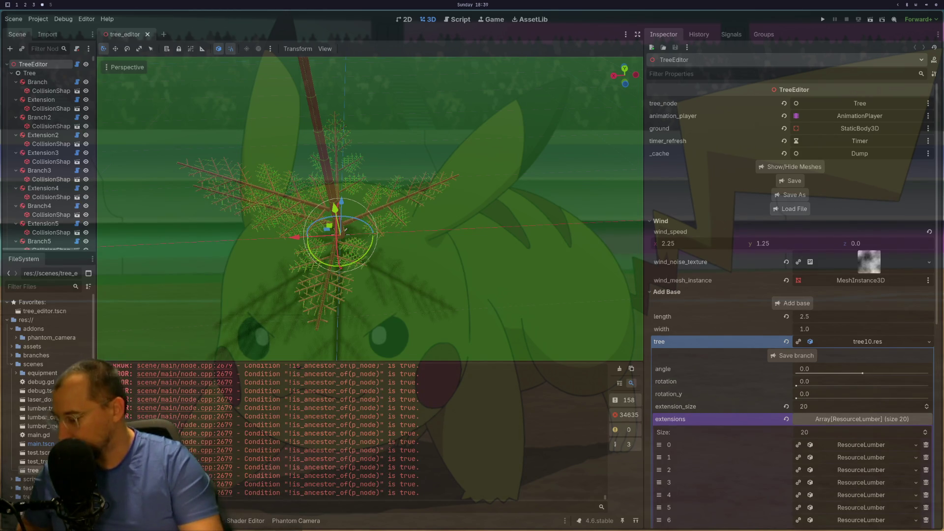
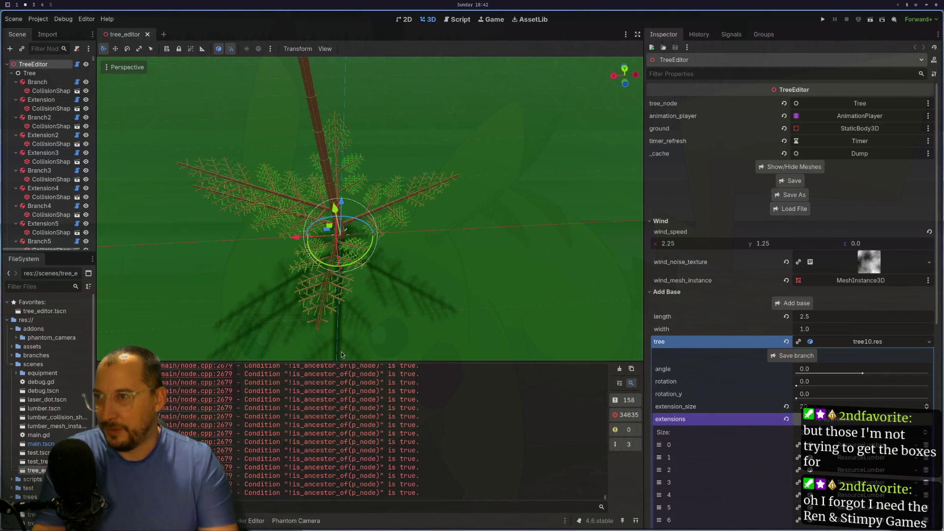
# Flip through the other workspaces, then open a floating btop monitor sorted by memory
pyautogui.press('super+3')
pyautogui.press('super+2')
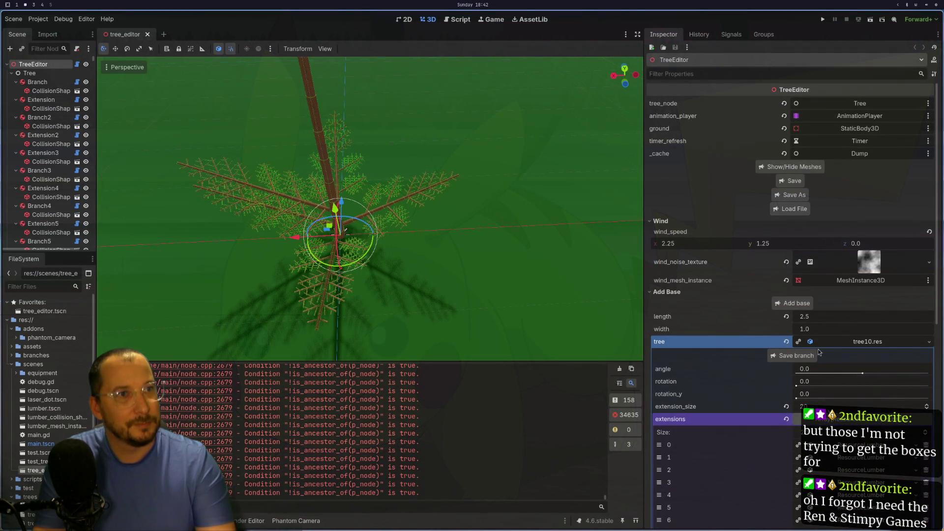
pyautogui.press('super+4')
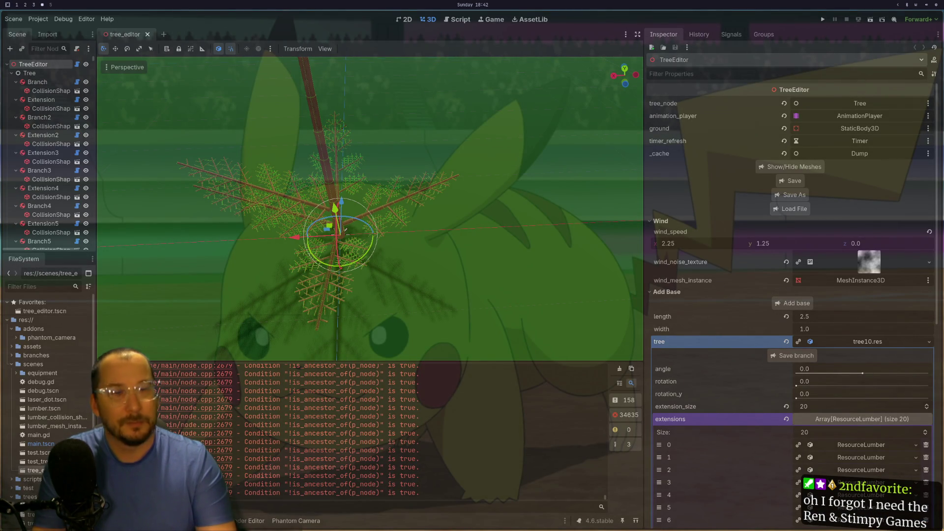
pyautogui.press('super+2')
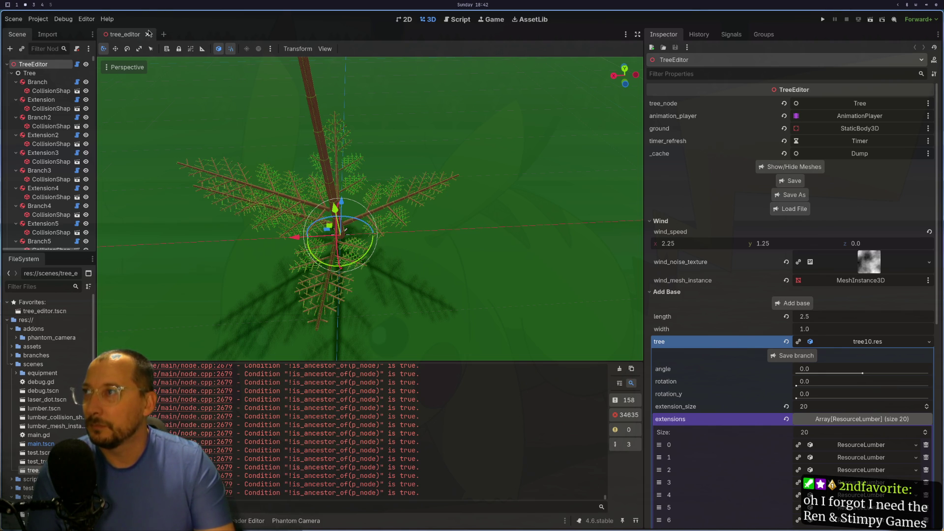
pyautogui.click(927, 6)
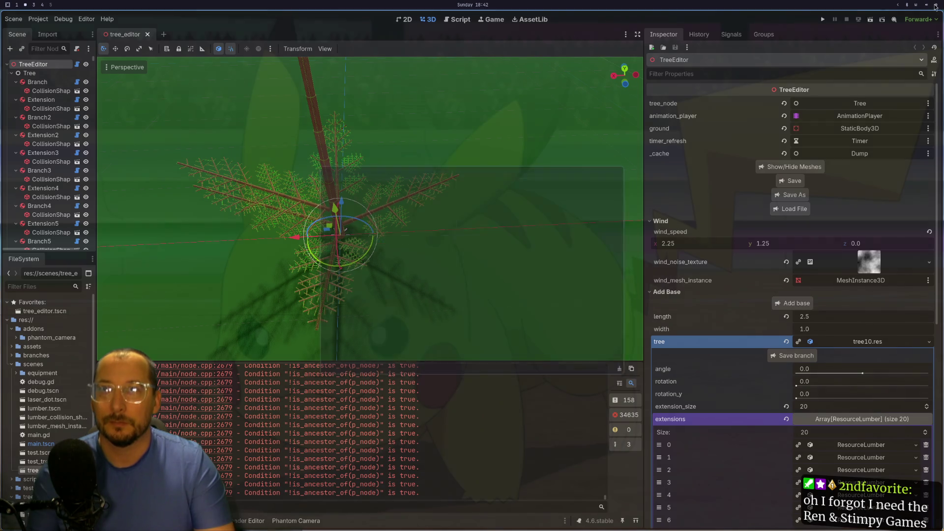
pyautogui.press('Down')
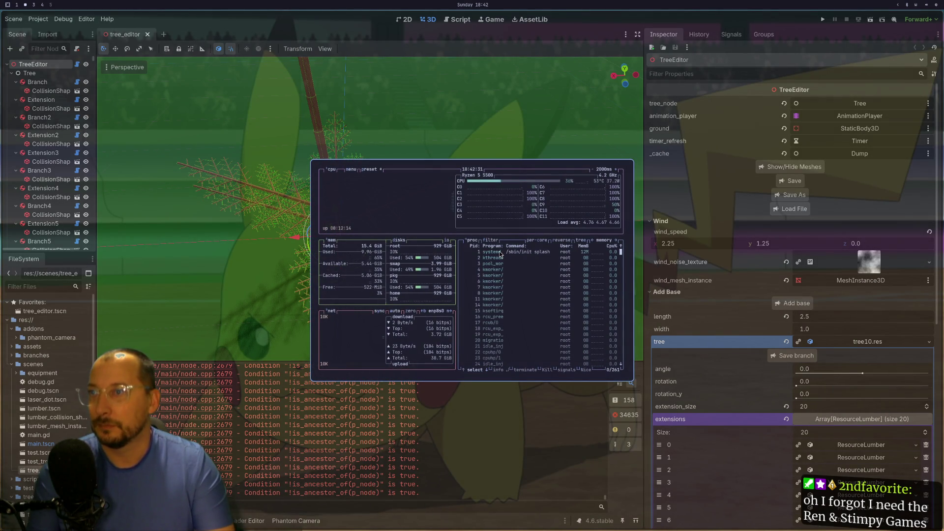
# Kill the Godot process from btop and relaunch Godot from the app launcher
pyautogui.press('k')
pyautogui.press('Return')
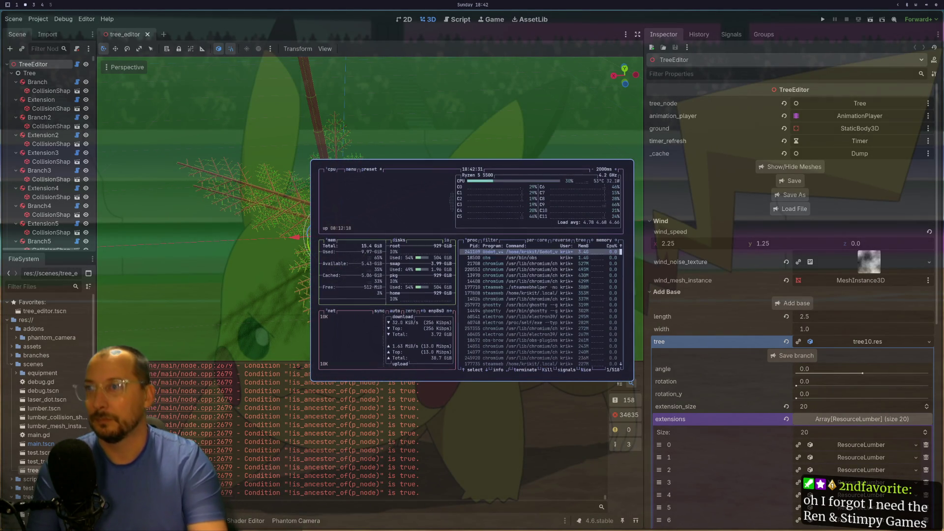
pyautogui.press('super+space')
pyautogui.write('godot')
pyautogui.press('Return')
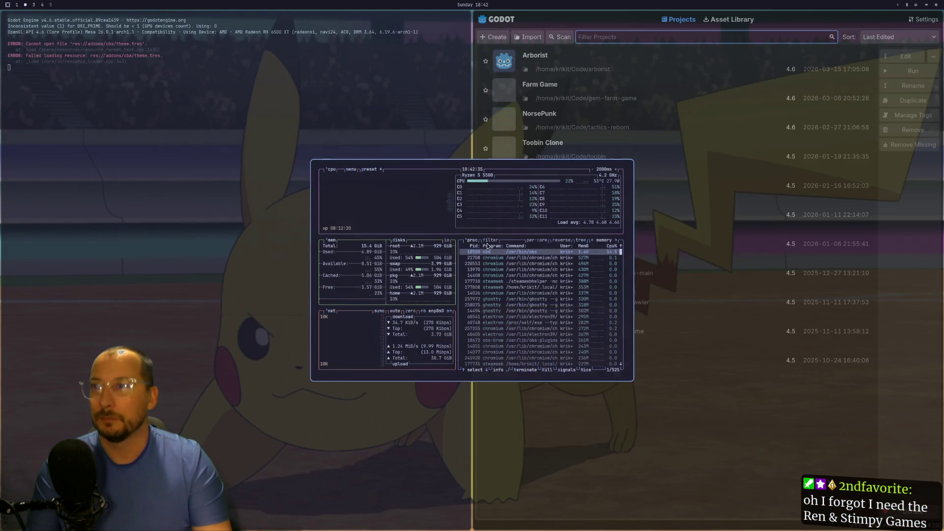
# Quit btop and open the Arborist project in the editor
pyautogui.press('q')
pyautogui.click(760, 51)
pyautogui.click(899, 57)
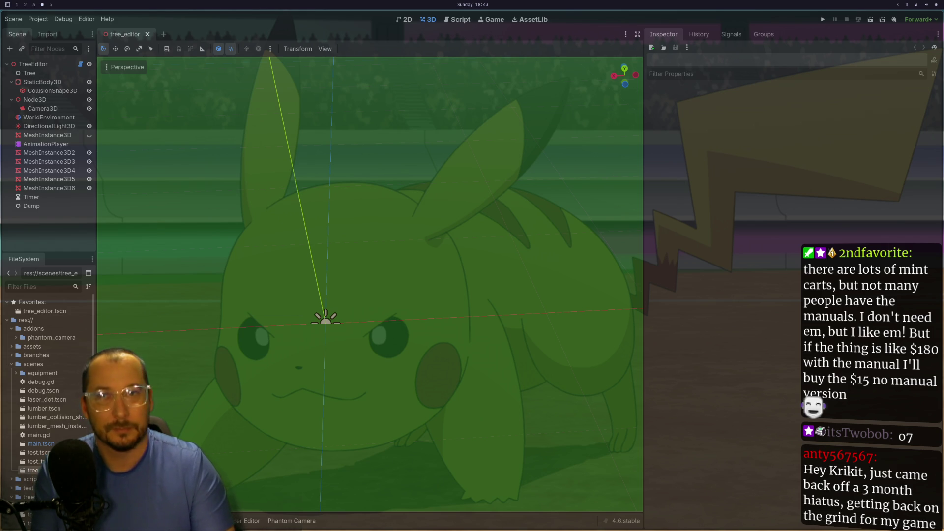
# Play the Twitch broadcast full screen and skip ahead in it
pyautogui.press('super+2')
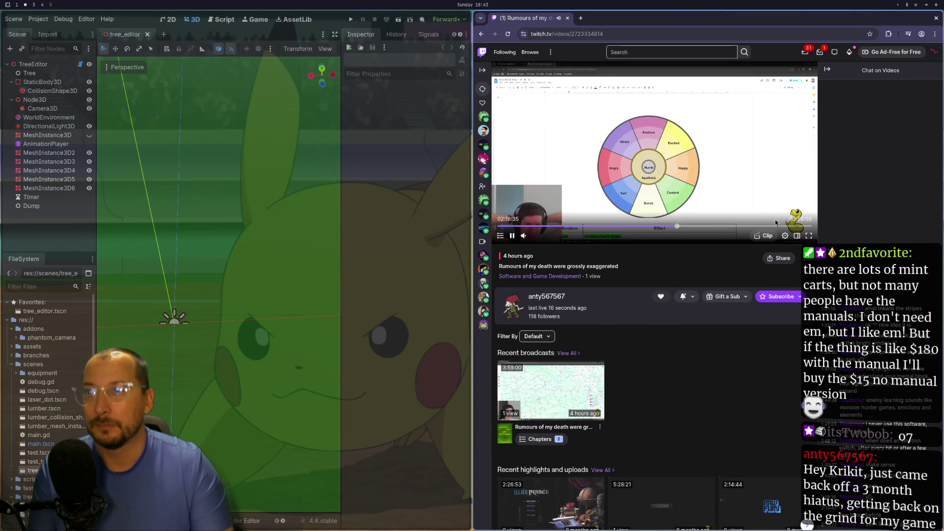
pyautogui.click(808, 236)
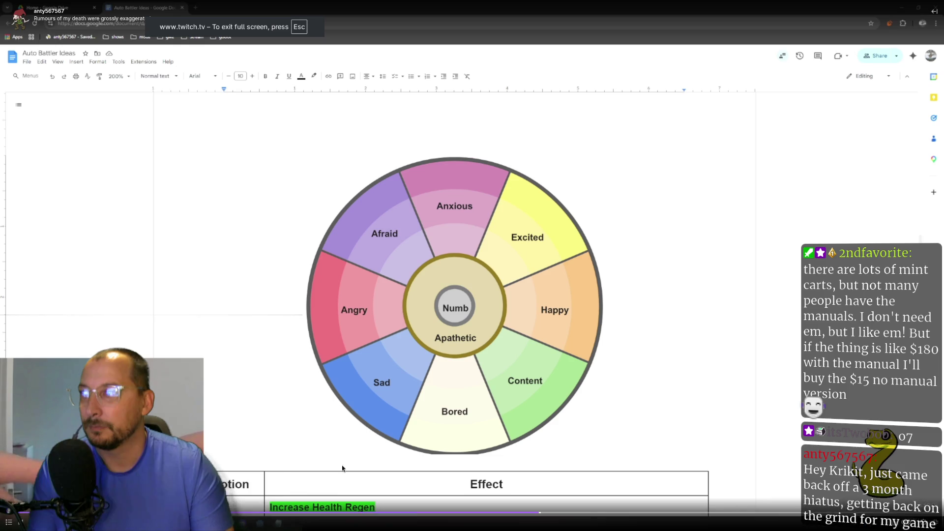
pyautogui.click(636, 513)
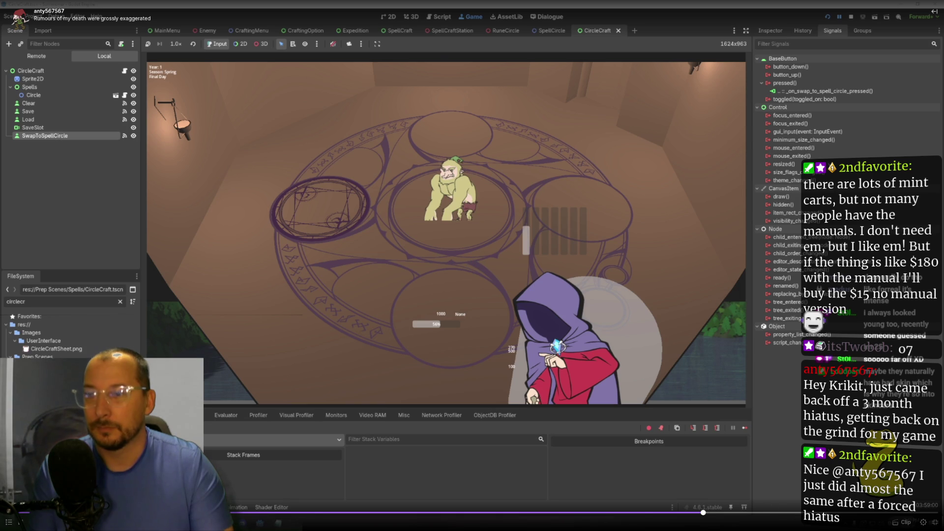
pyautogui.press('Escape')
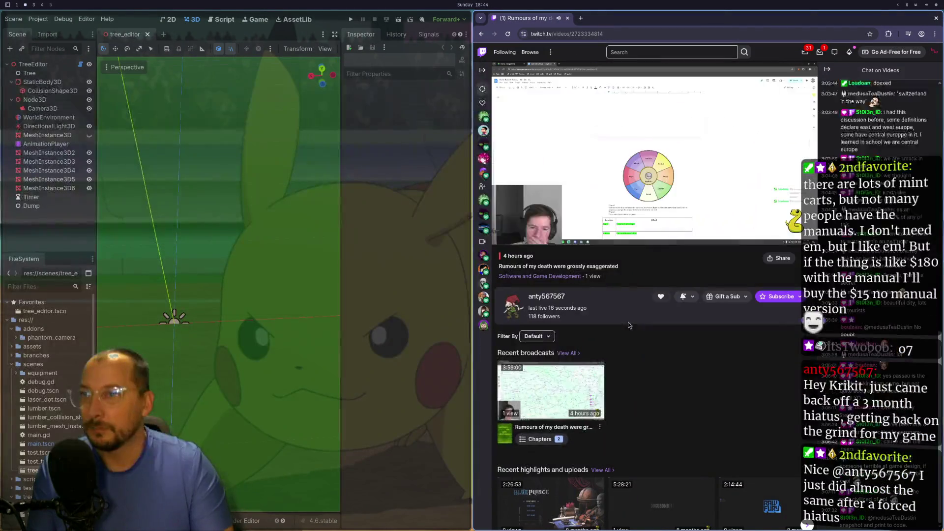
pyautogui.press('f')
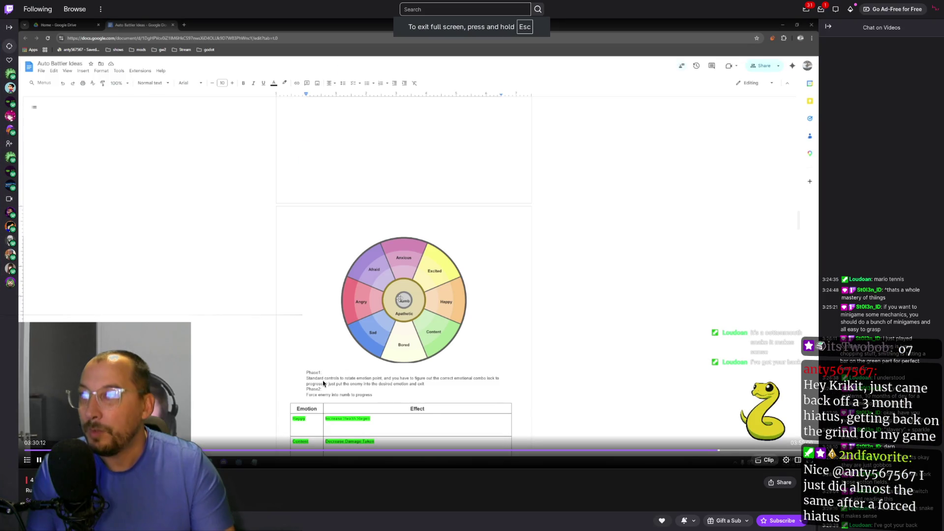
# Seek the broadcast to the SpellCraft scene, then stop the running Godot project
pyautogui.click(232, 455)
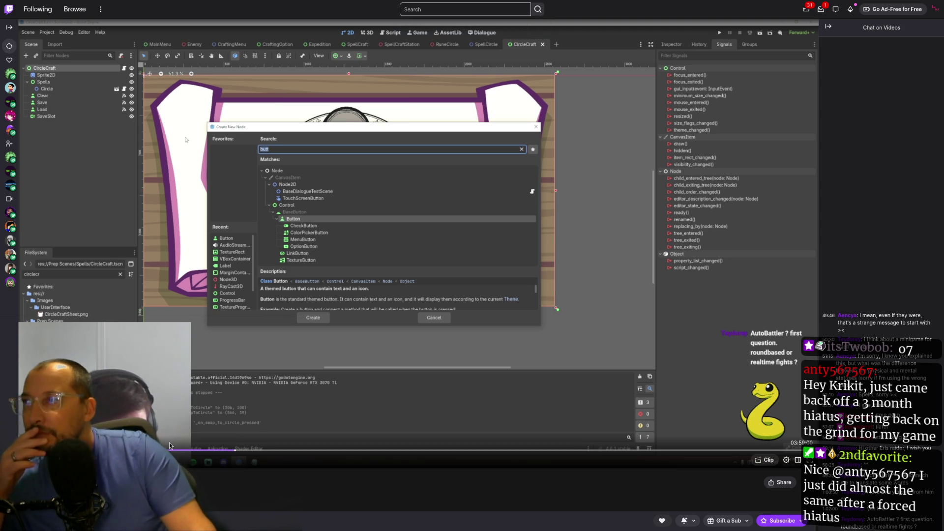
pyautogui.moveTo(166, 450); pyautogui.dragTo(371, 450)
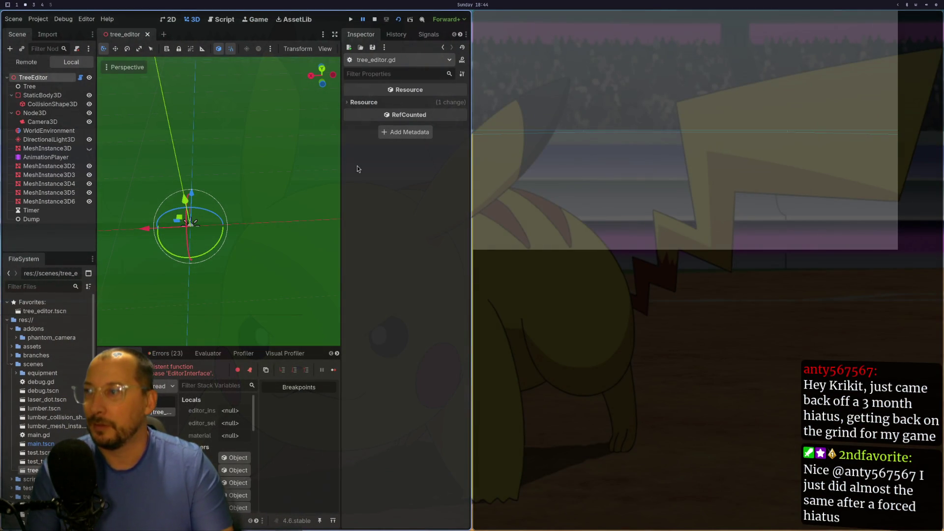
pyautogui.click(375, 19)
pyautogui.press('super+1')
# Copy the Engine.is_editor_hint() line and paste it on a new line under func _ready()
pyautogui.press('k')
pyautogui.press('k')
pyautogui.press('k')
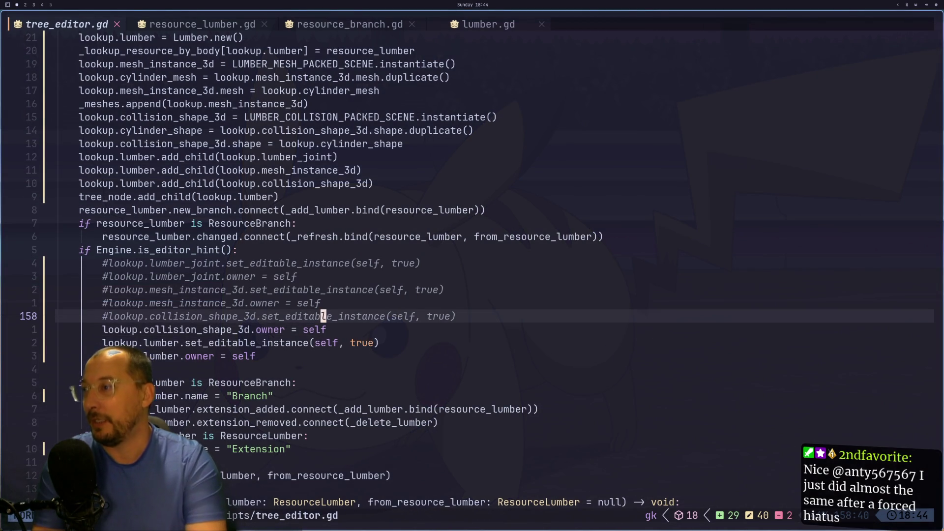
pyautogui.press('k')
pyautogui.press('k')
pyautogui.press('k')
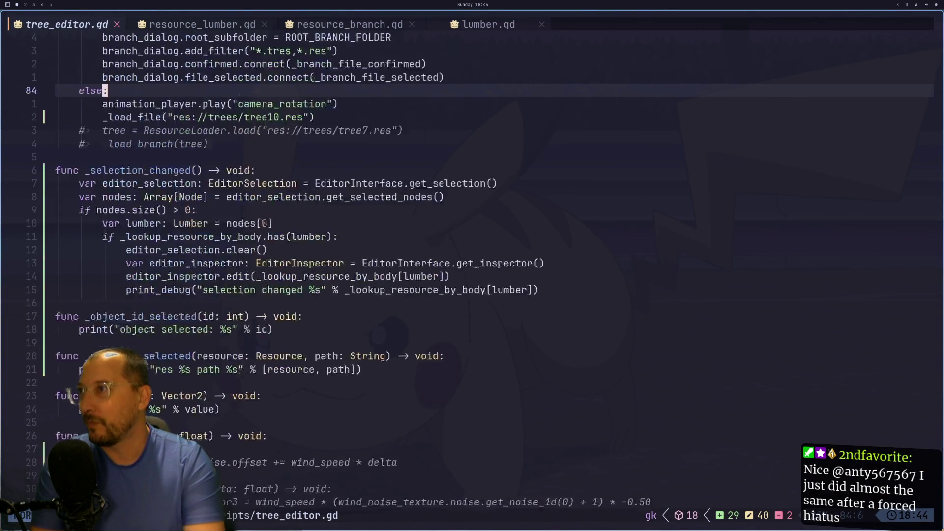
pyautogui.press('j')
pyautogui.press('j')
pyautogui.press('j')
pyautogui.press('k')
pyautogui.press('k')
pyautogui.press('k')
pyautogui.press('k')
pyautogui.press('y')
pyautogui.press('y')
pyautogui.press('k')
pyautogui.press('k')
pyautogui.press('k')
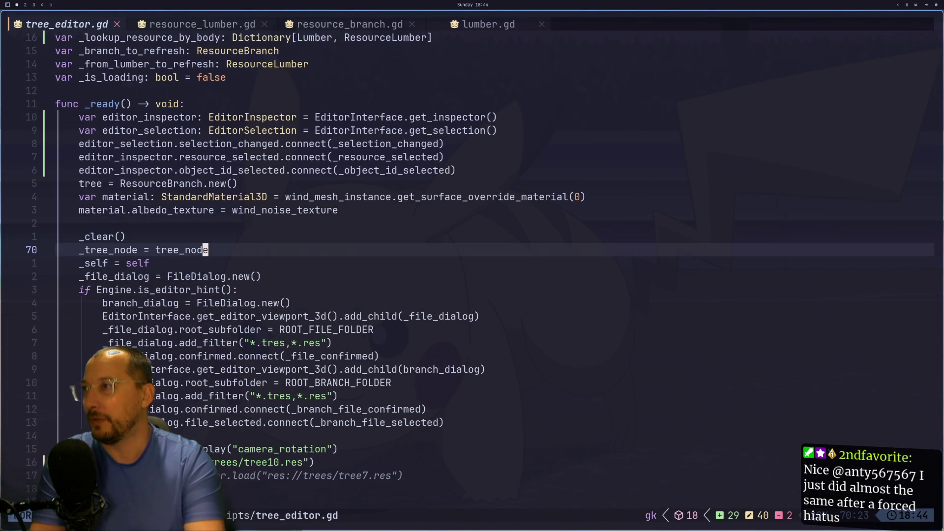
pyautogui.press('k')
pyautogui.press('k')
pyautogui.press('k')
pyautogui.press('j')
pyautogui.press('j')
pyautogui.press('k')
pyautogui.press('o')
pyautogui.press('Escape')
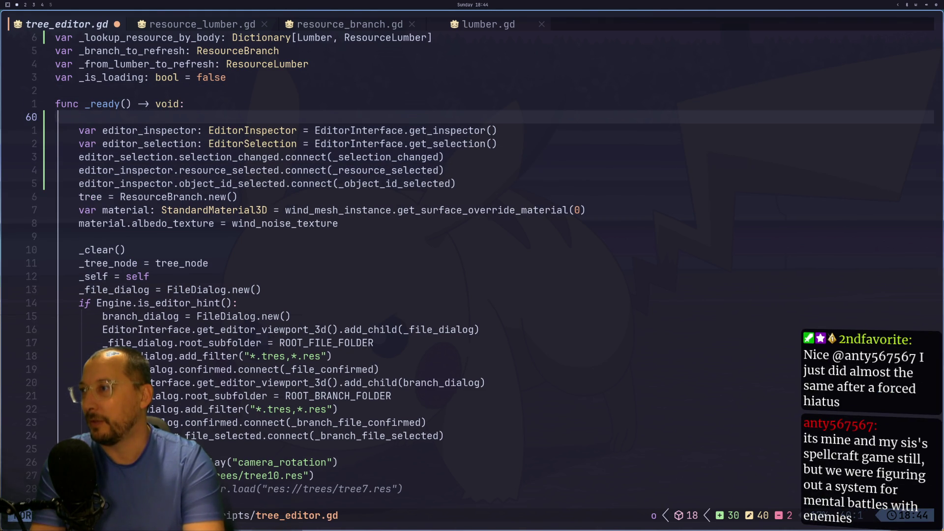
pyautogui.press('p')
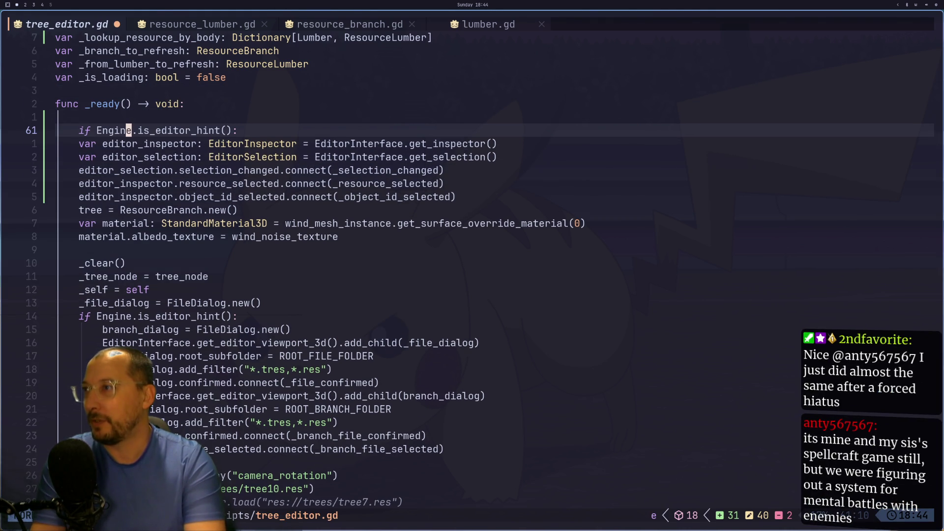
# Delete the pasted check and extra blank line, back on the editor_inspector line
pyautogui.press('d')
pyautogui.press('d')
pyautogui.press('k')
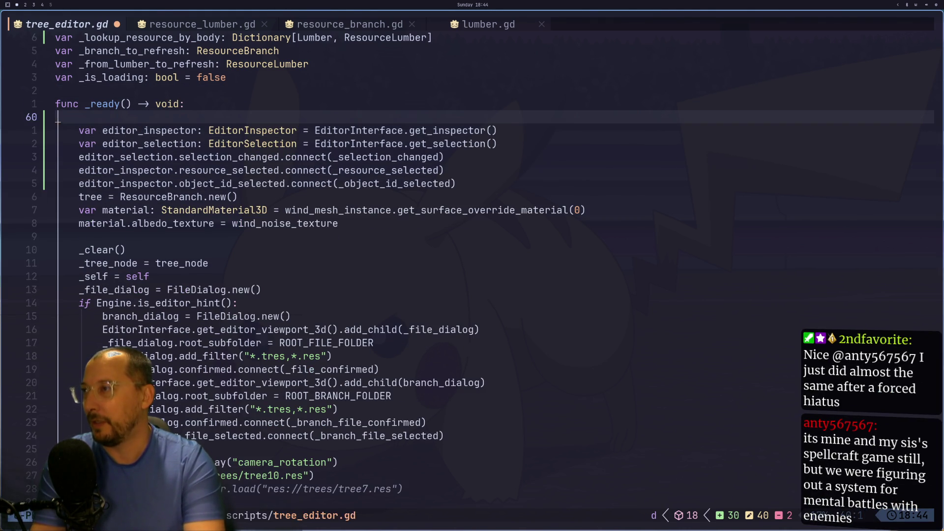
pyautogui.press('d')
pyautogui.press('d')
pyautogui.press('g')
pyautogui.press('j')
pyautogui.press('g')
pyautogui.press('k')
# Cut the five editor setup lines, paste them under the editor-hint check, and indent them
pyautogui.press('d')
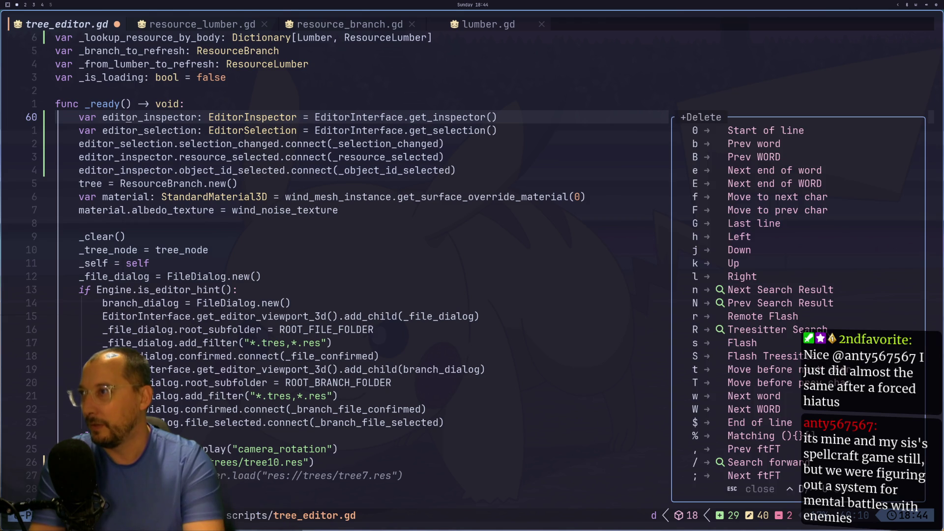
pyautogui.press('4')
pyautogui.press('j')
pyautogui.press('j')
pyautogui.press('j')
pyautogui.press('j')
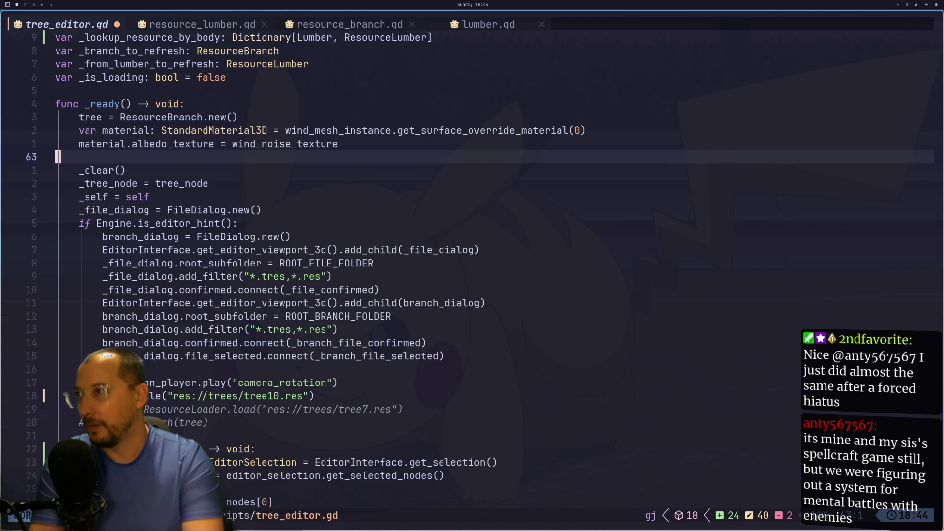
pyautogui.press('p')
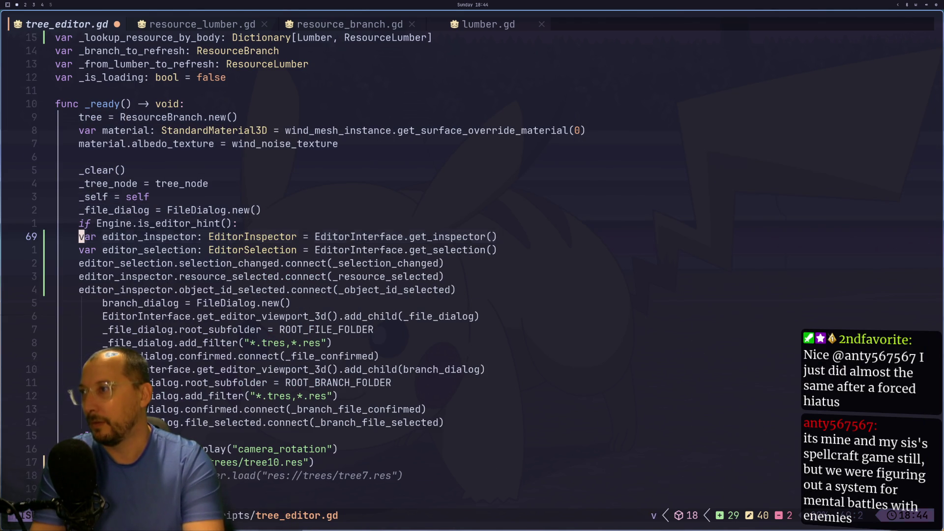
pyautogui.press('V')
pyautogui.press('j')
pyautogui.press('j')
pyautogui.press('j')
pyautogui.press('>')
# Save tree_editor.gd with :w and run the tree editor scene in Godot
pyautogui.write(':w')
pyautogui.press('Return')
pyautogui.press('super+2')
pyautogui.click(871, 20)
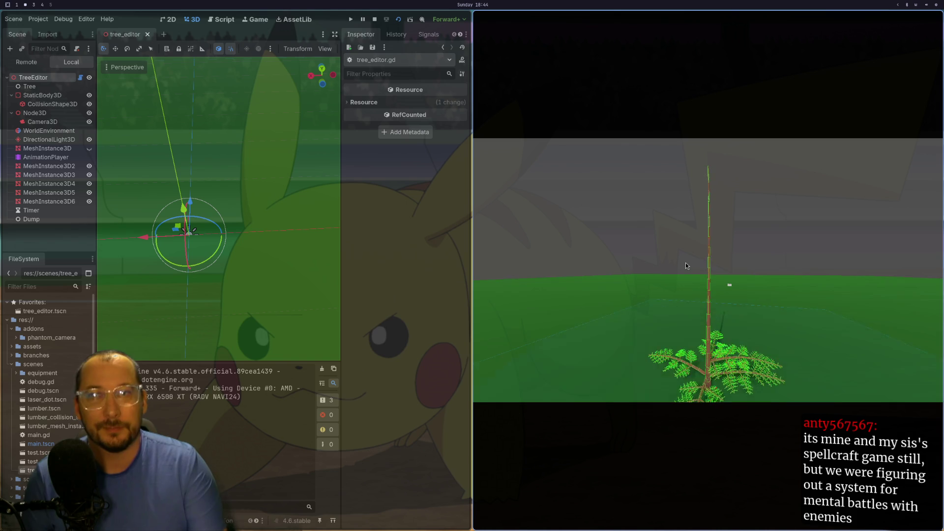
# Watch the tree grow, toggling the game window between full screen and tiled
pyautogui.press('F11')
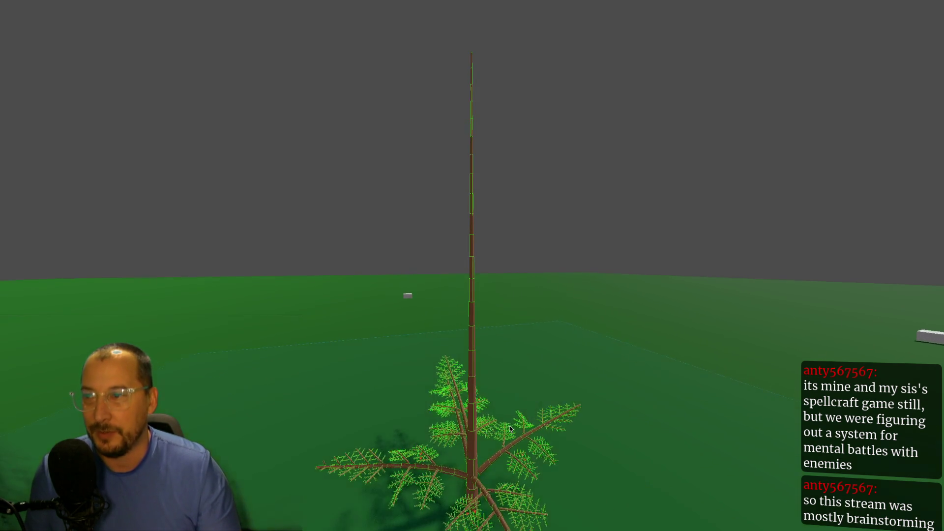
pyautogui.press('super+f')
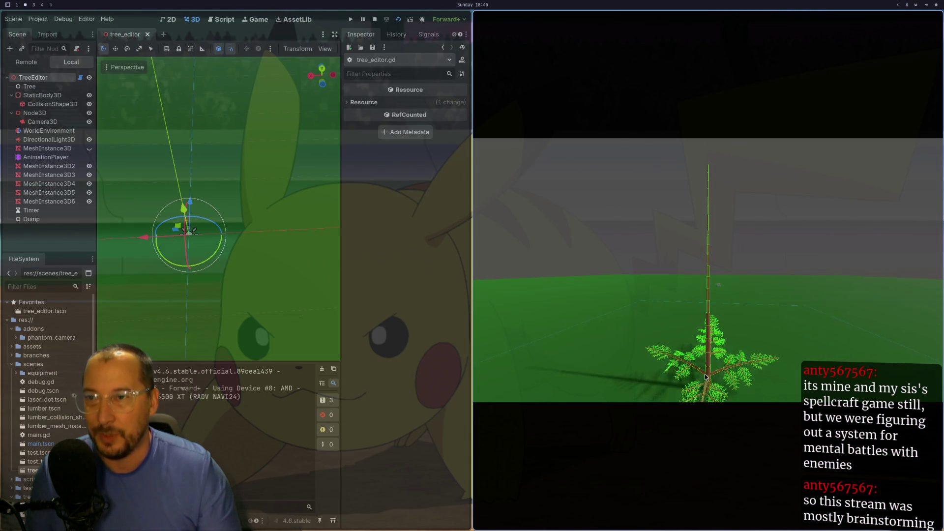
pyautogui.press('super+f')
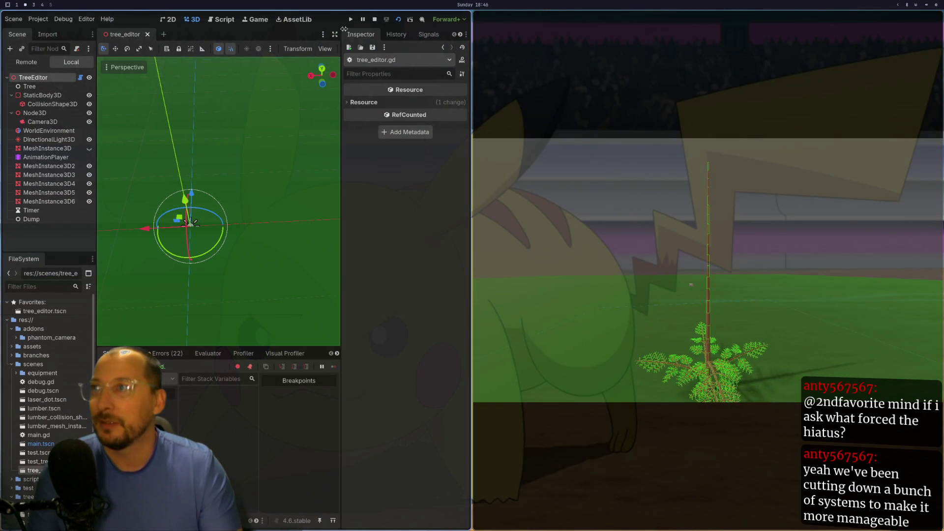
pyautogui.click(337, 353)
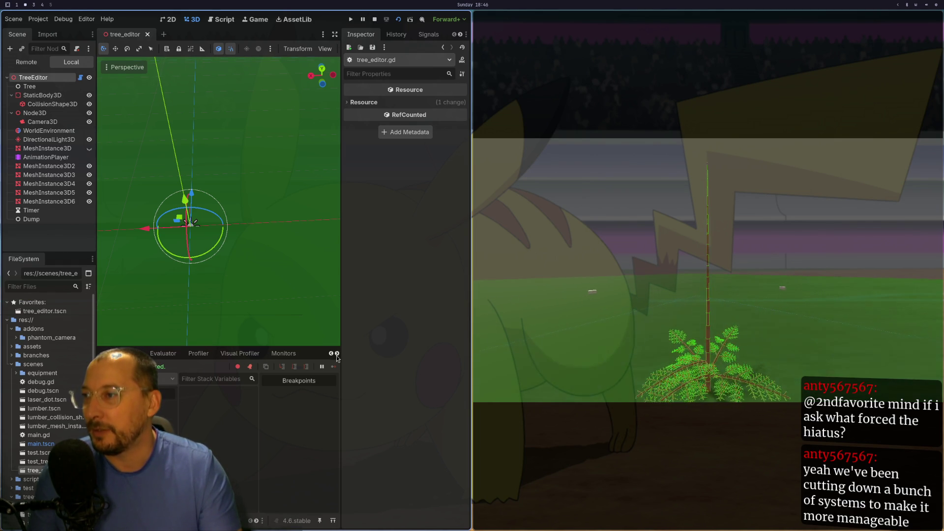
# Start the Profiler on the running game and select one captured frame
pyautogui.click(331, 353)
pyautogui.click(248, 354)
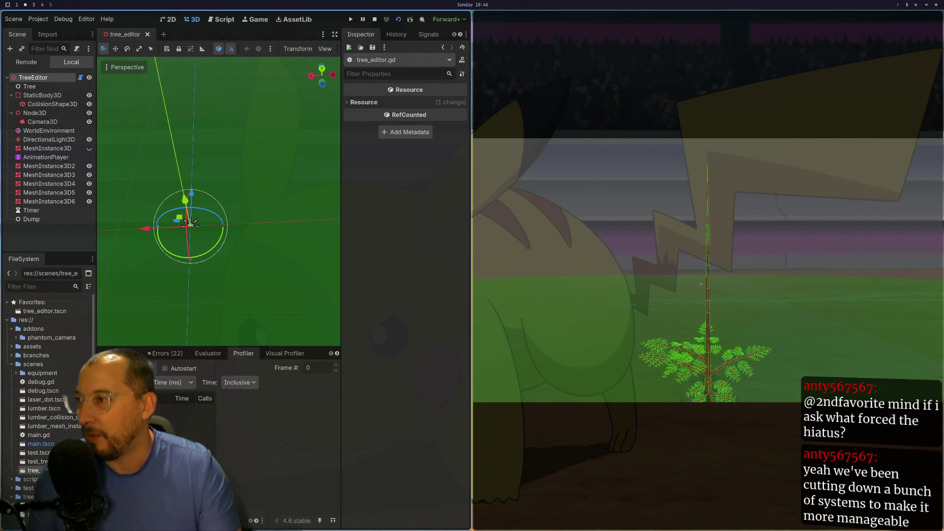
pyautogui.click(128, 368)
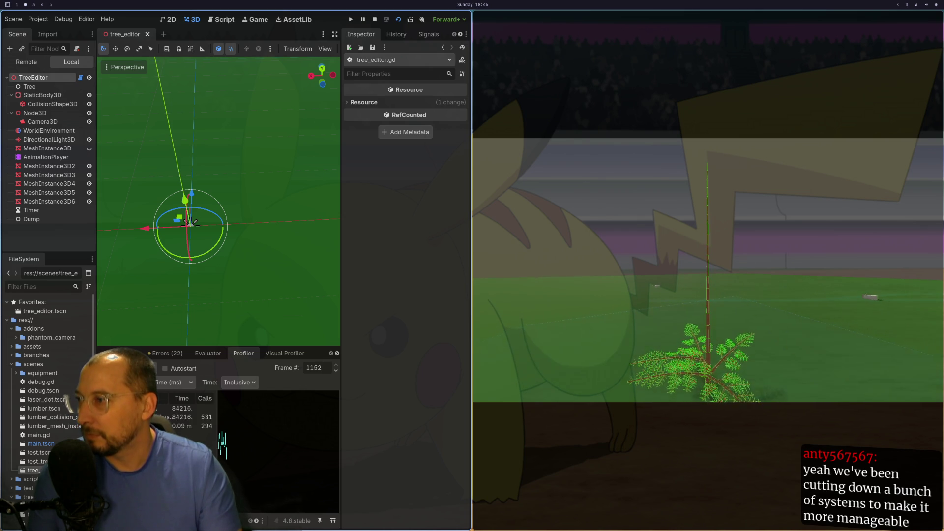
pyautogui.click(222, 432)
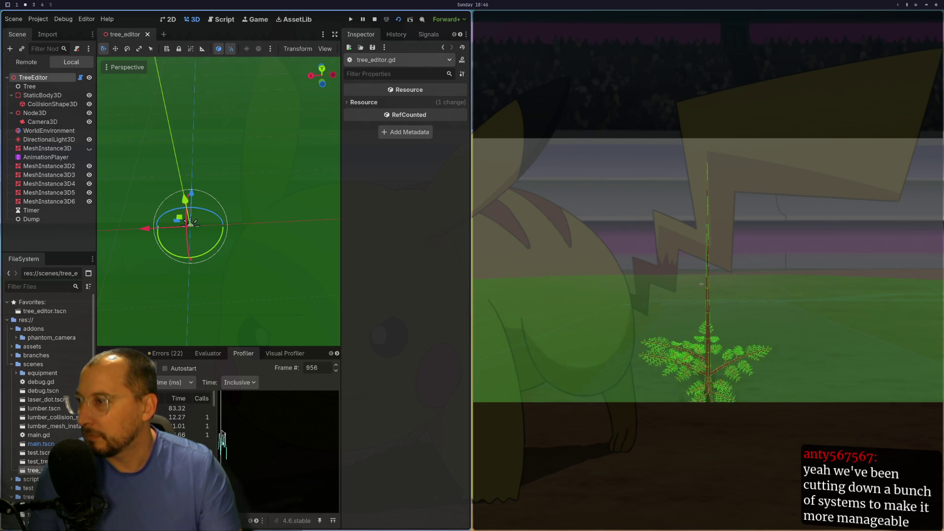
# Stop the game with F8 and widen the profiler's Name column
pyautogui.scroll(-3, 177, 418)
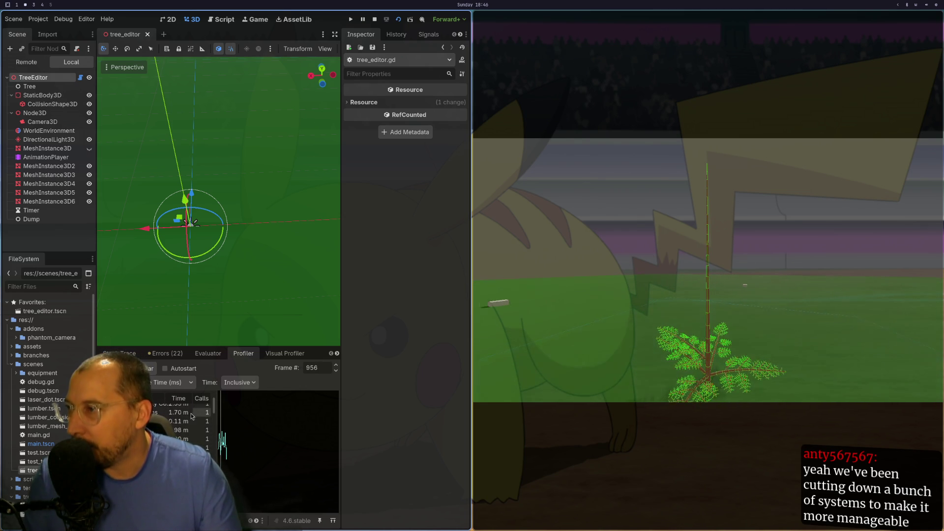
pyautogui.press('F8')
pyautogui.moveTo(224, 423); pyautogui.dragTo(397, 439)
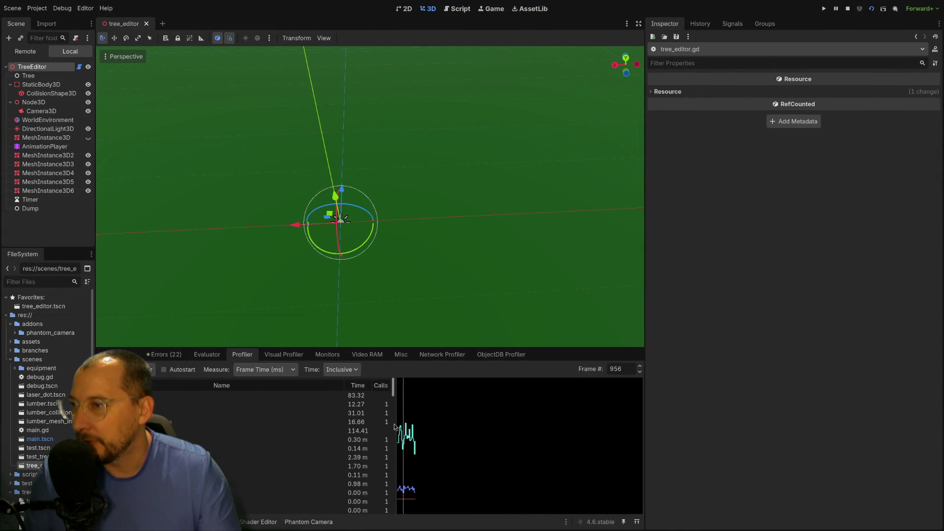
pyautogui.moveTo(394, 388); pyautogui.dragTo(389, 520)
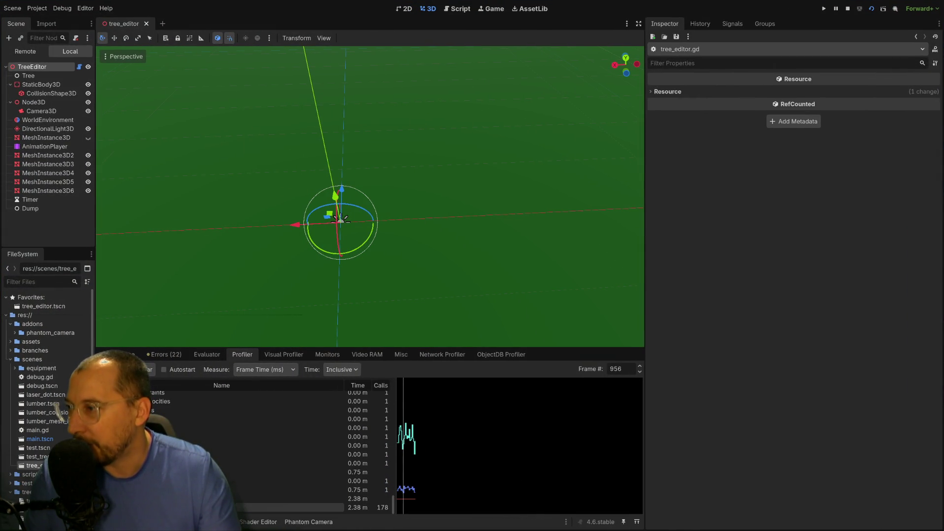
pyautogui.scroll(2, 298, 481)
pyautogui.scroll(2, 296, 481)
pyautogui.moveTo(393, 487); pyautogui.dragTo(393, 392)
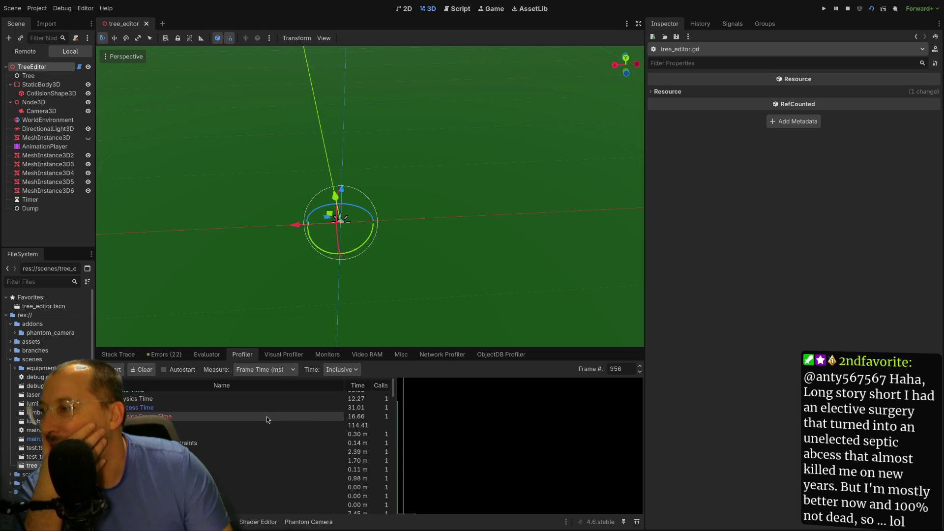
pyautogui.scroll(1, 275, 432)
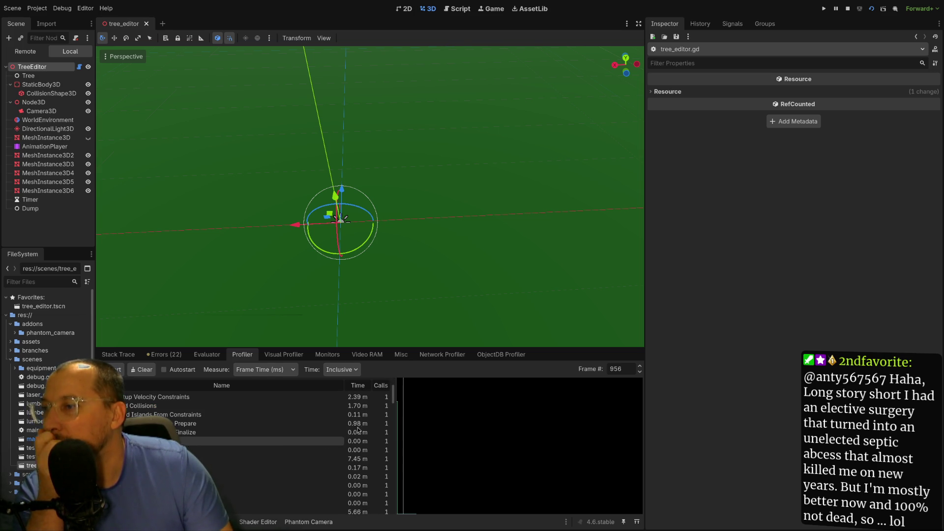
pyautogui.scroll(-3, 221, 433)
pyautogui.moveTo(391, 396)
pyautogui.mouseDown()
pyautogui.moveTo(374, 528)
pyautogui.moveTo(393, 385)
pyautogui.mouseUp()
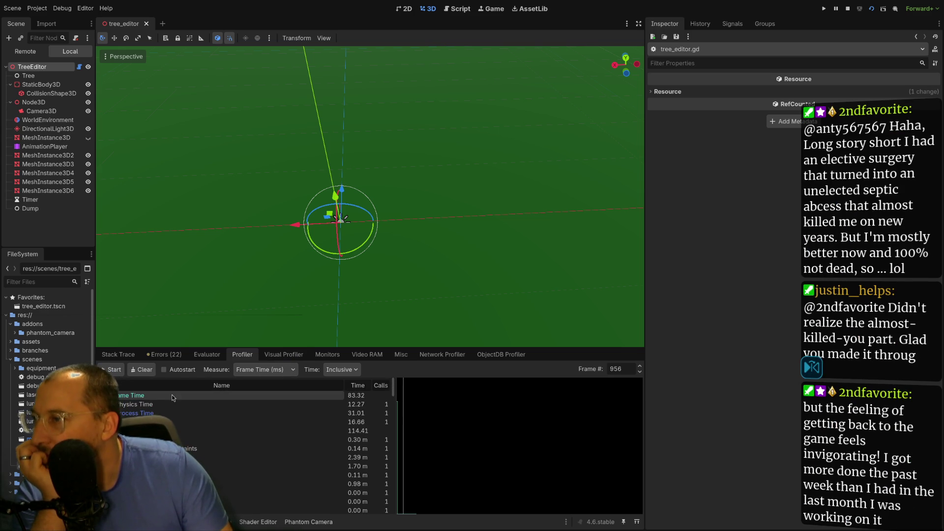
pyautogui.click(119, 407)
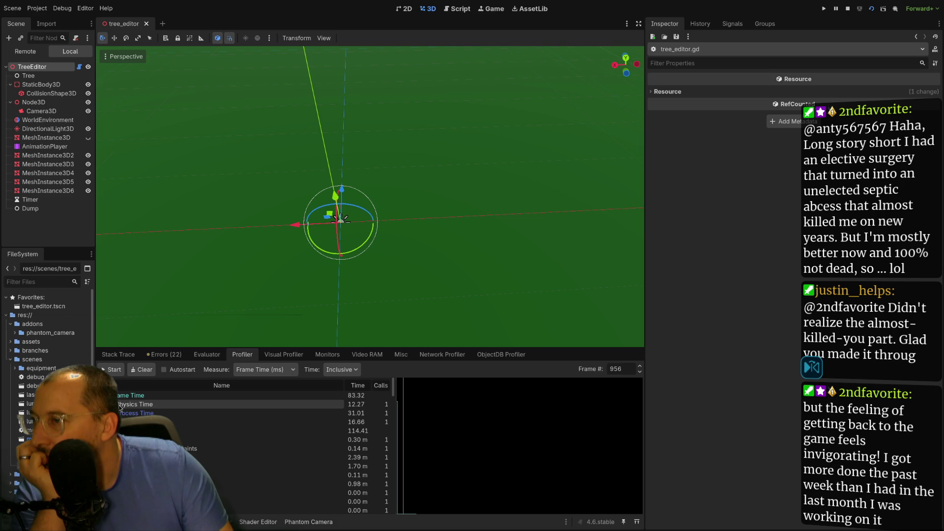
pyautogui.click(162, 422)
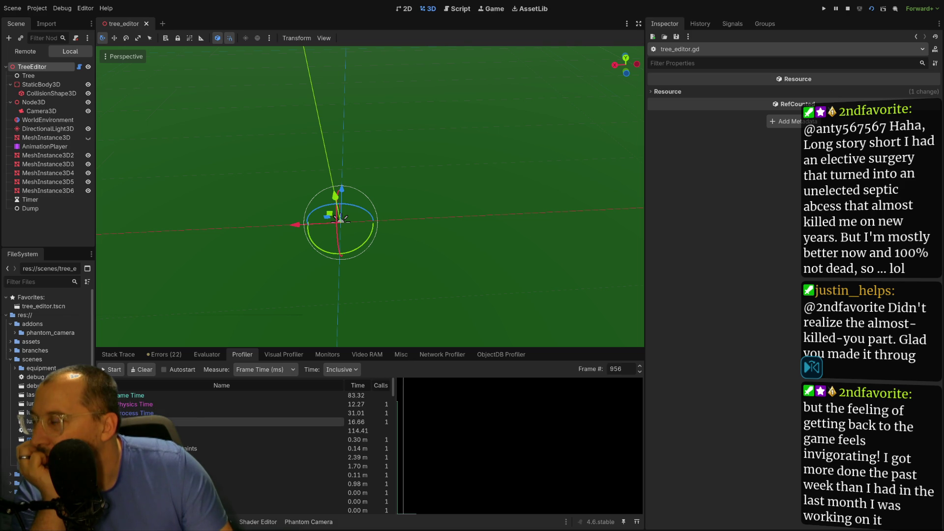
pyautogui.scroll(-2, 286, 434)
pyautogui.click(347, 374)
pyautogui.click(350, 384)
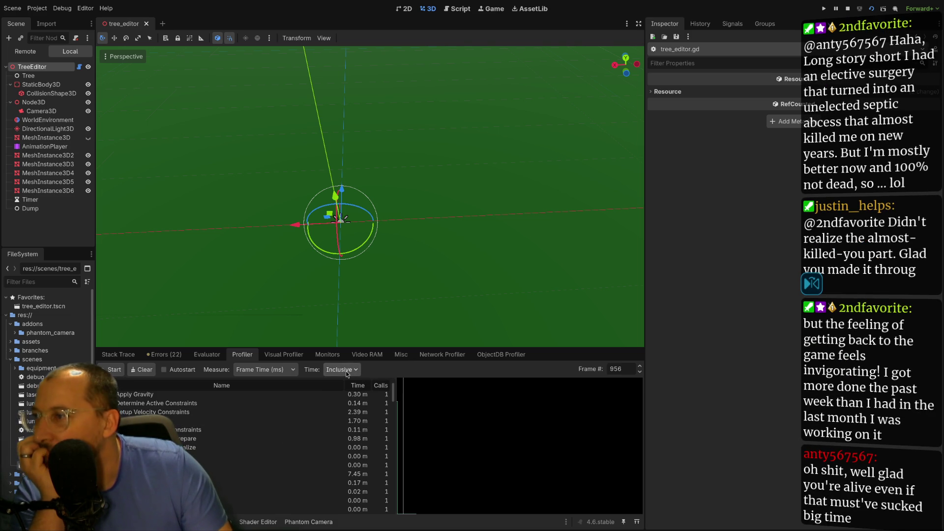
pyautogui.moveTo(393, 397); pyautogui.dragTo(392, 506)
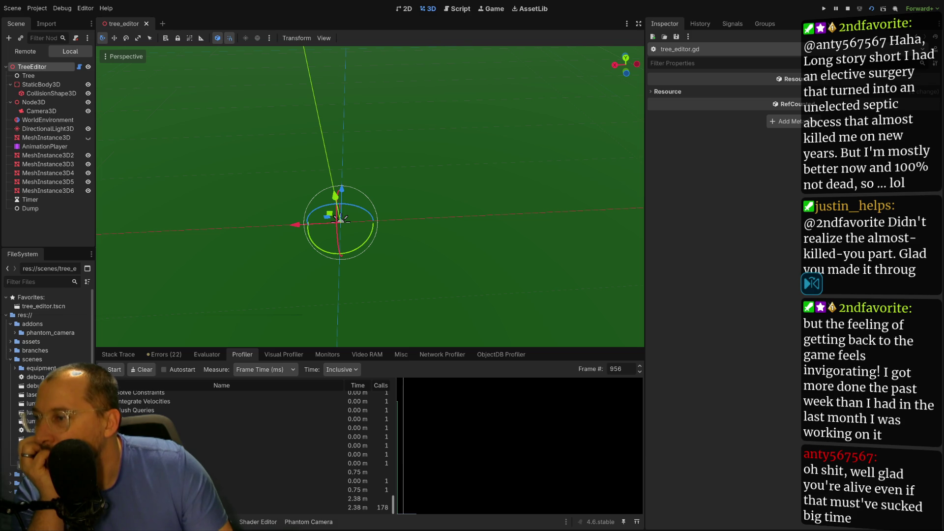
pyautogui.moveTo(392, 504); pyautogui.dragTo(394, 394)
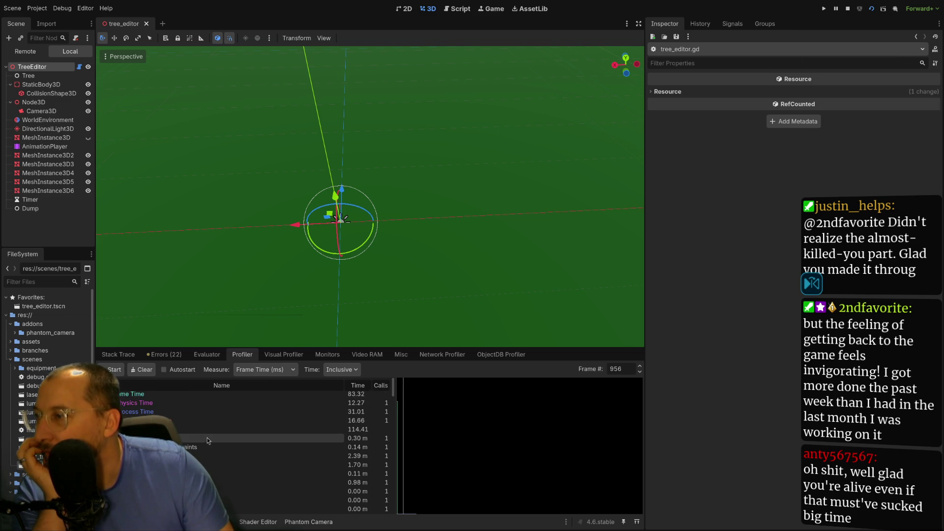
pyautogui.scroll(-2, 188, 441)
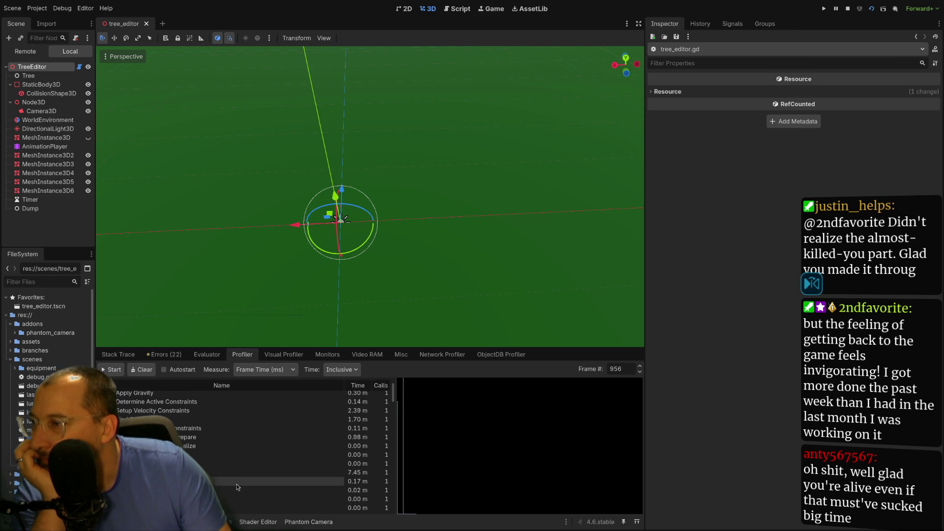
pyautogui.scroll(-3, 244, 475)
pyautogui.scroll(2, 244, 473)
pyautogui.click(37, 9)
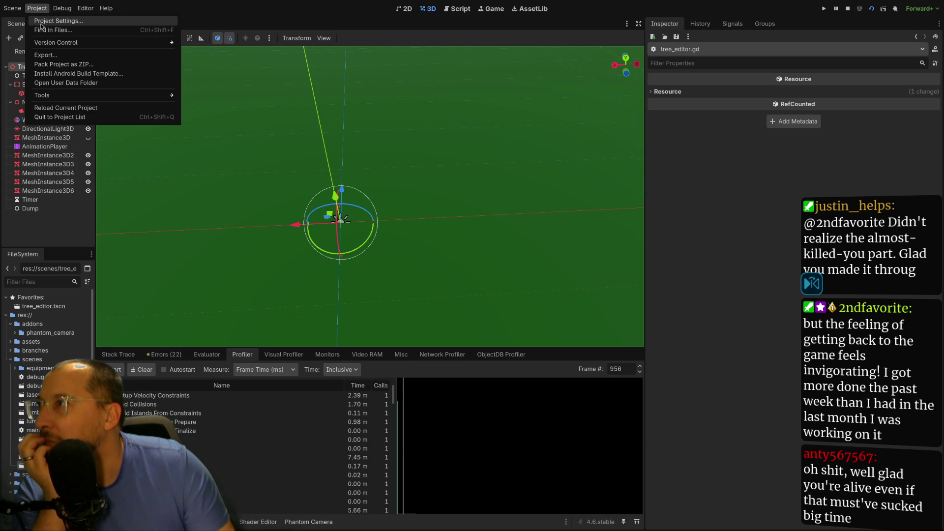
pyautogui.click(41, 22)
pyautogui.scroll(-5, 109, 246)
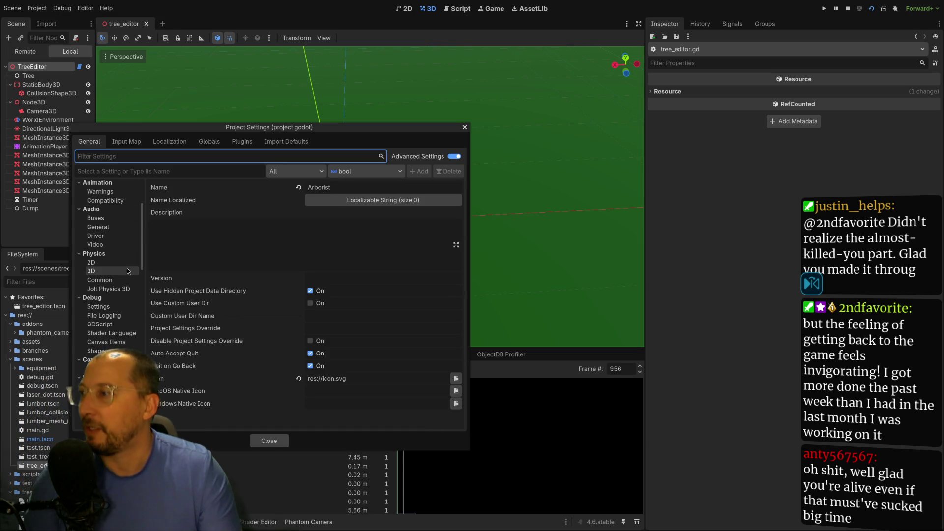
pyautogui.click(114, 291)
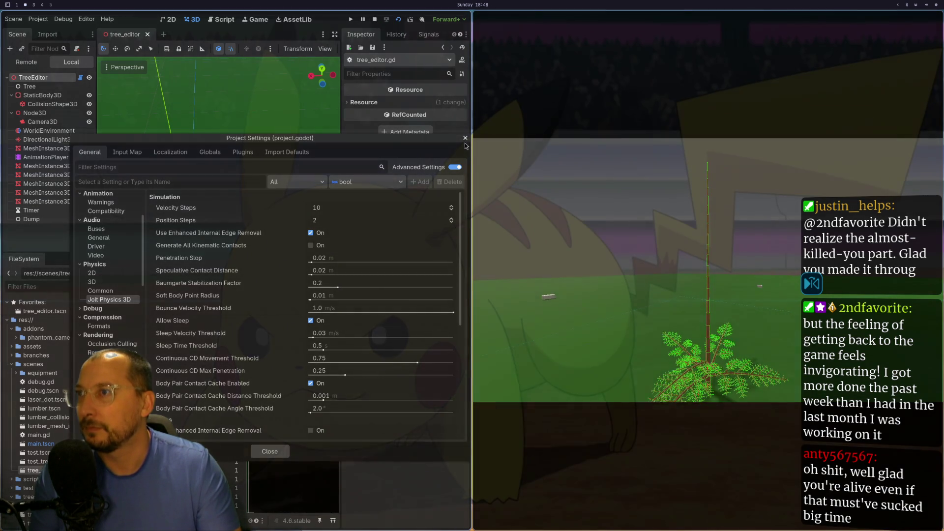
pyautogui.click(465, 139)
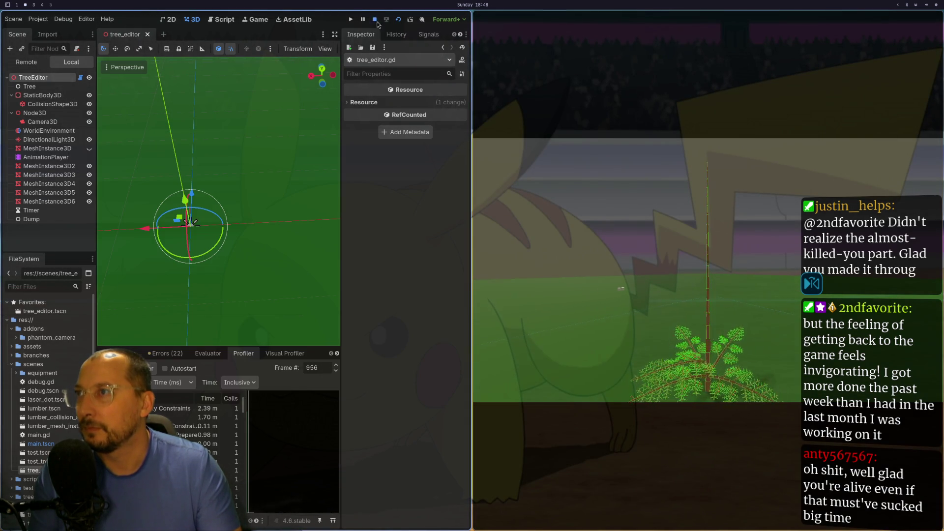
pyautogui.click(375, 19)
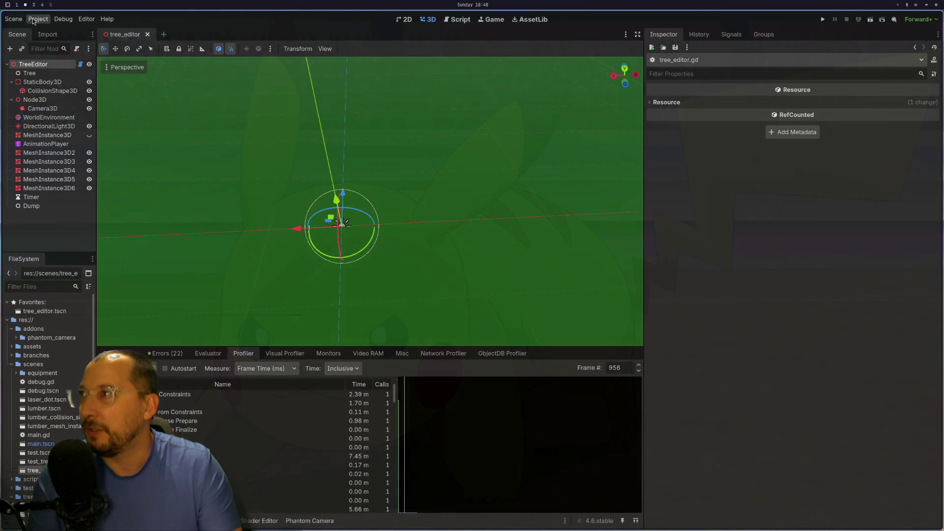
# Open Project Settings and move the dialog right to reveal the viewport
pyautogui.click(37, 19)
pyautogui.click(46, 28)
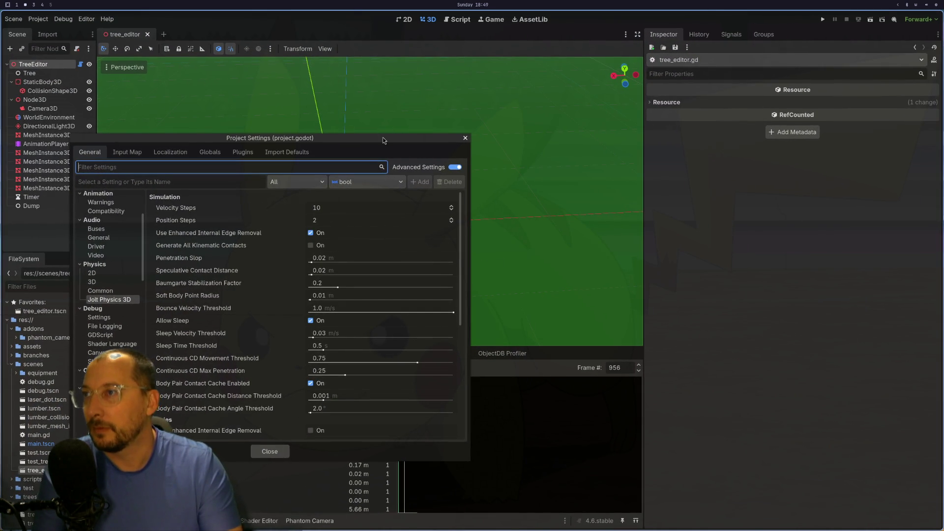
pyautogui.moveTo(382, 141); pyautogui.dragTo(829, 148)
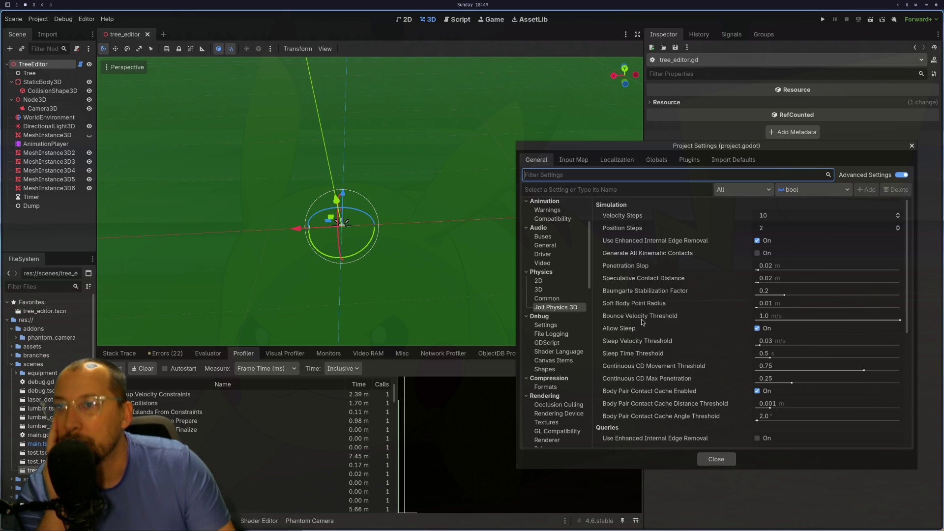
# Show the Physics > 3D settings, selecting Contact Recycle Radius and Solver Iterations
pyautogui.scroll(-5, 648, 327)
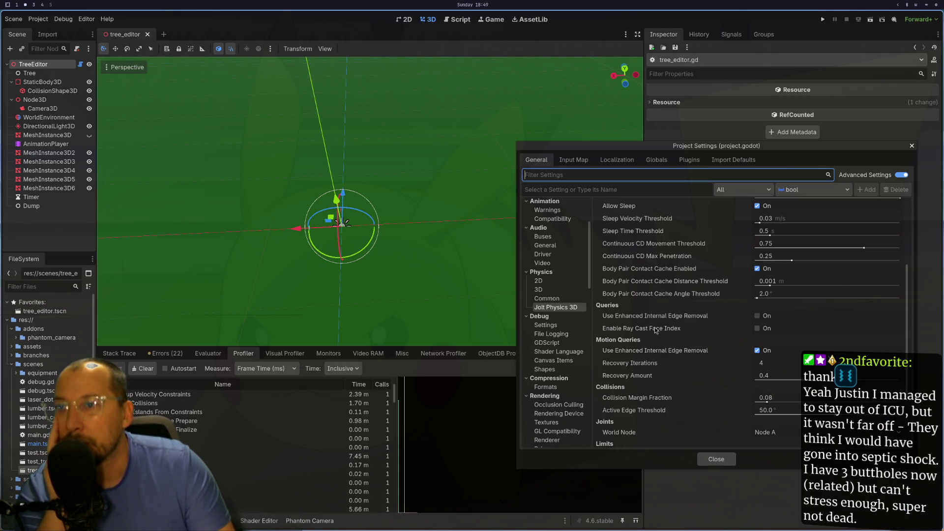
pyautogui.scroll(-4, 669, 352)
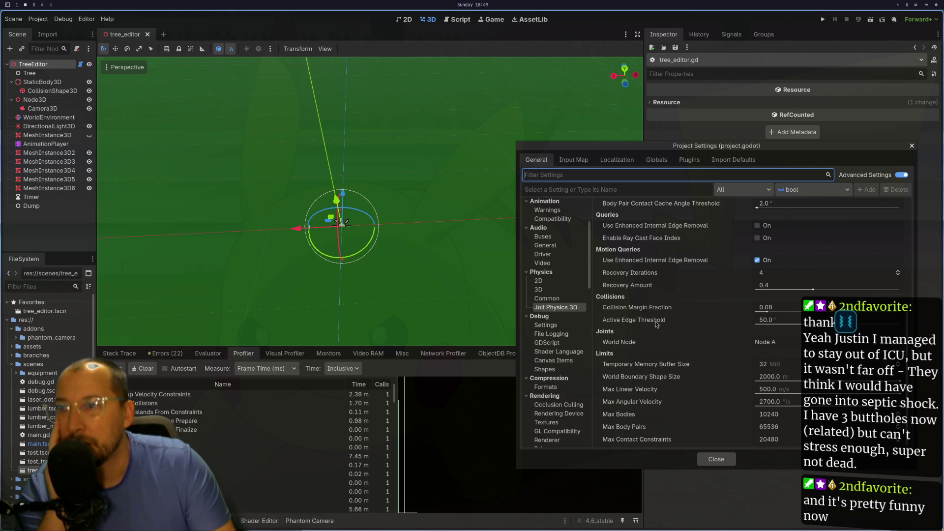
pyautogui.click(559, 291)
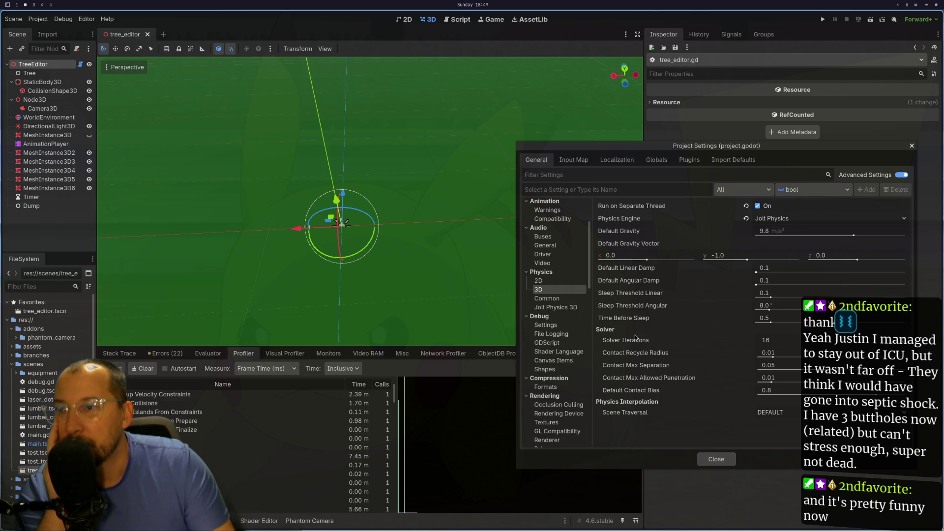
pyautogui.click(635, 352)
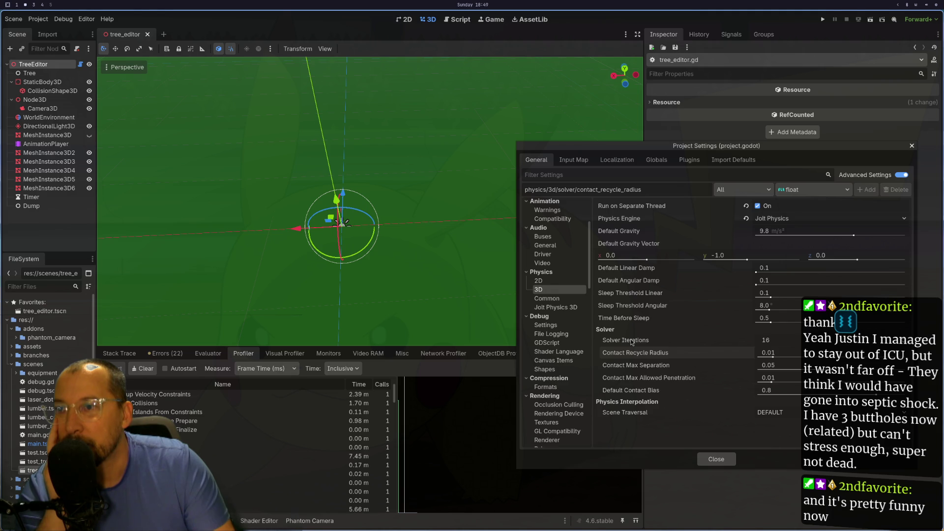
pyautogui.rightClick(631, 342)
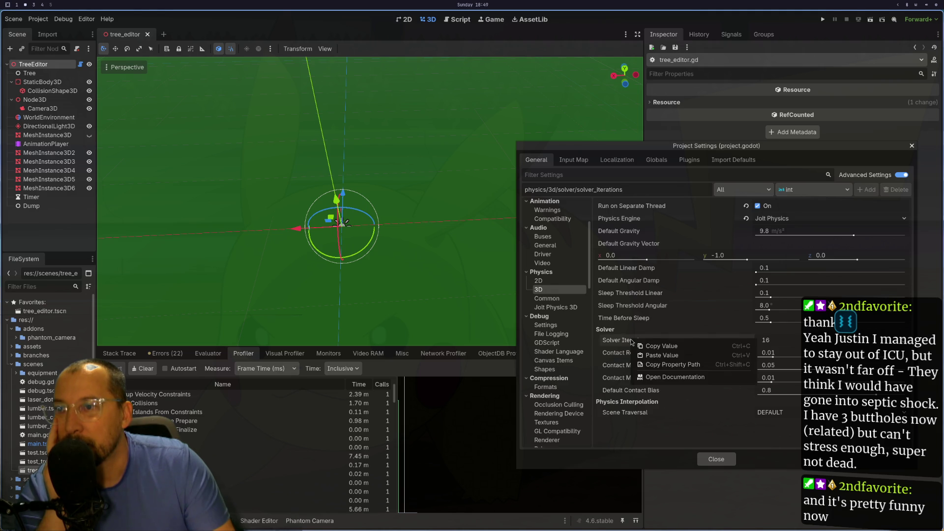
# Read the Solver Iterations documentation and set Solver Iterations to 8
pyautogui.click(651, 377)
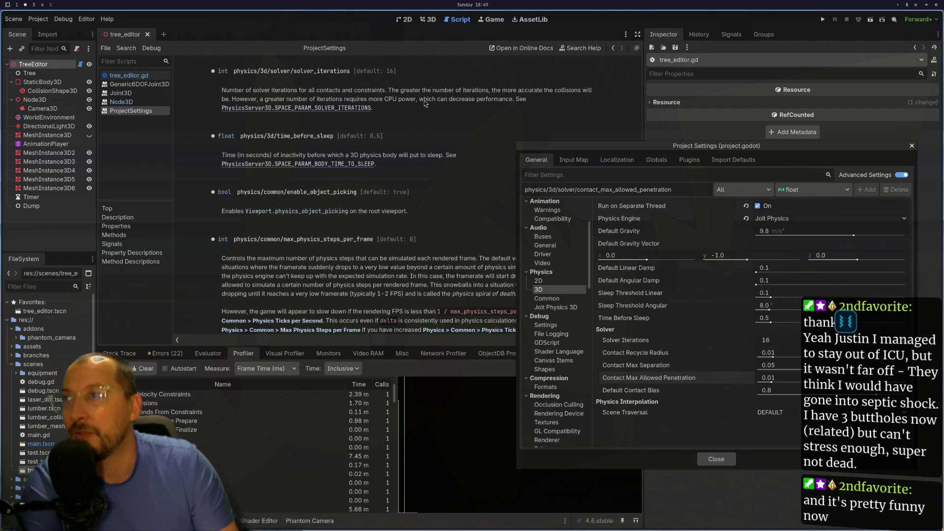
pyautogui.click(767, 340)
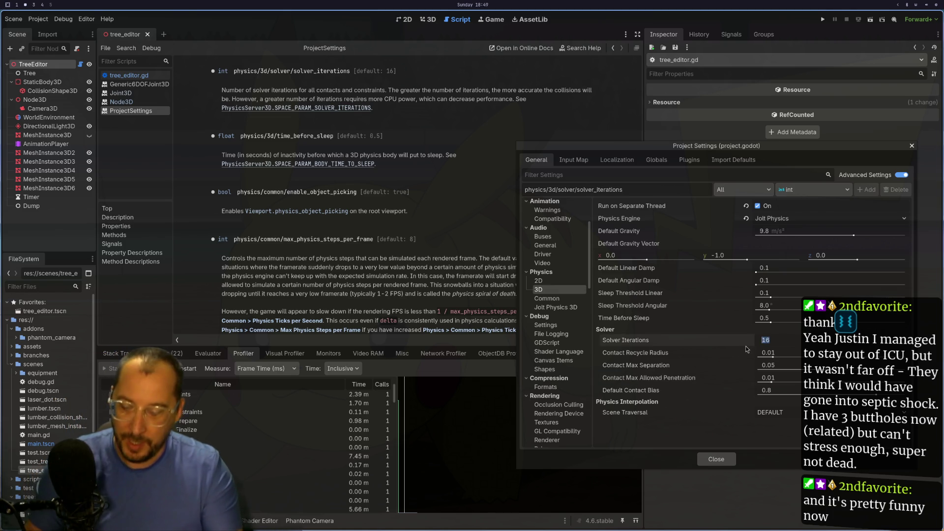
pyautogui.write('8')
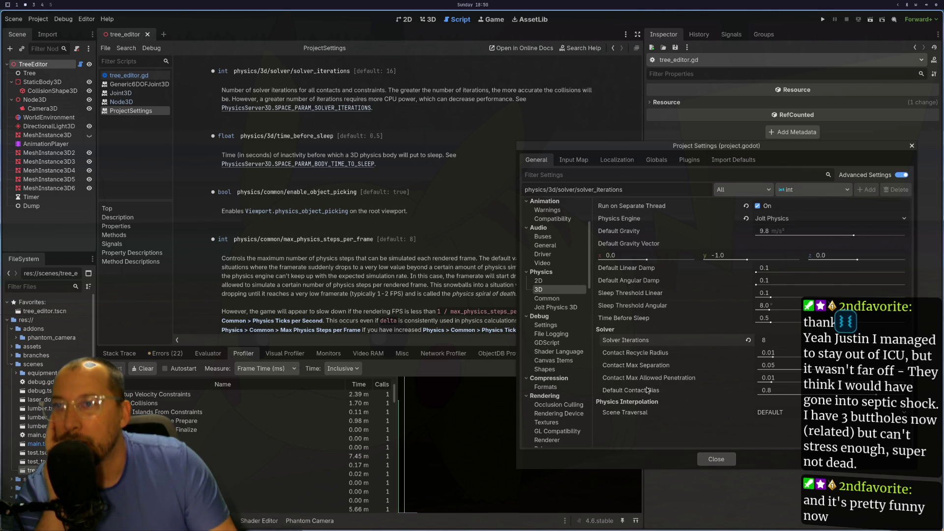
# Return to Jolt Physics 3D and select Velocity Steps to show its documentation
pyautogui.click(566, 308)
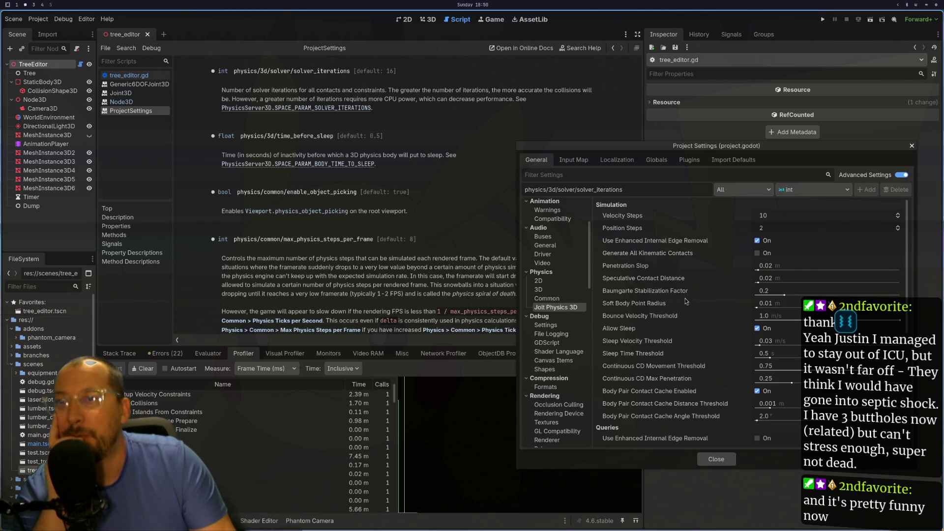
pyautogui.rightClick(619, 219)
pyautogui.click(630, 256)
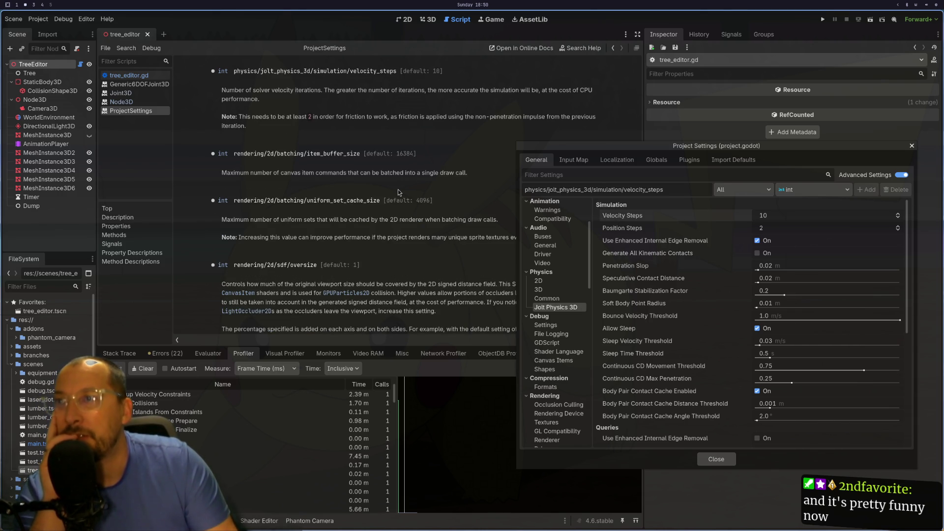
# Halve Jolt's Velocity Steps from 10 to 5 by appending /2
pyautogui.click(860, 220)
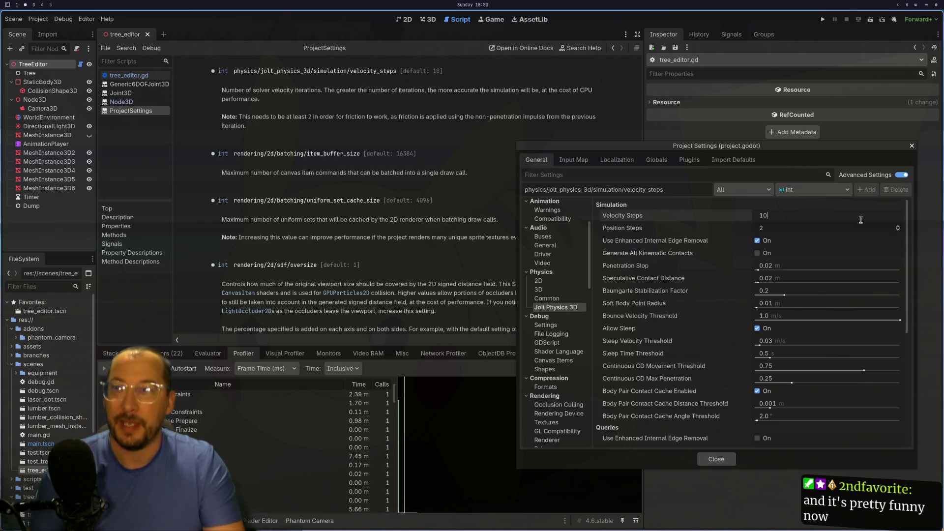
pyautogui.write('/2')
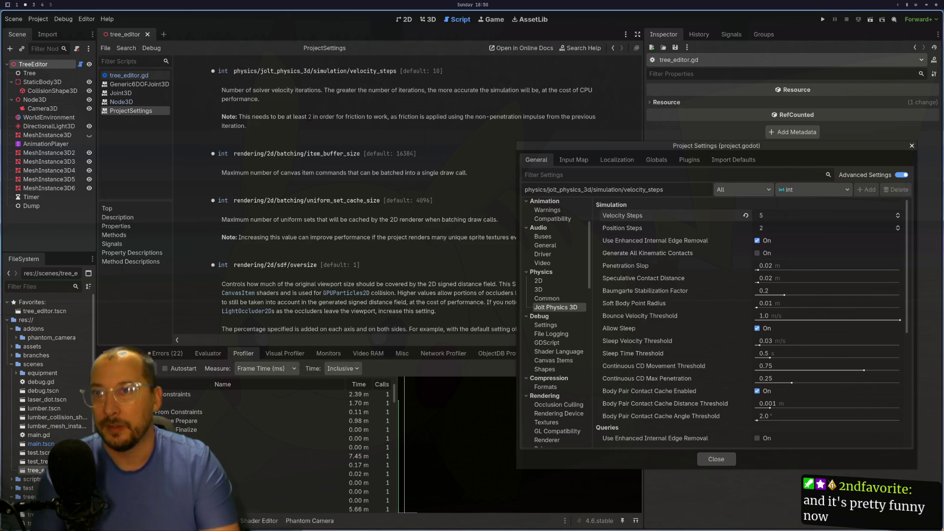
pyautogui.click(630, 229)
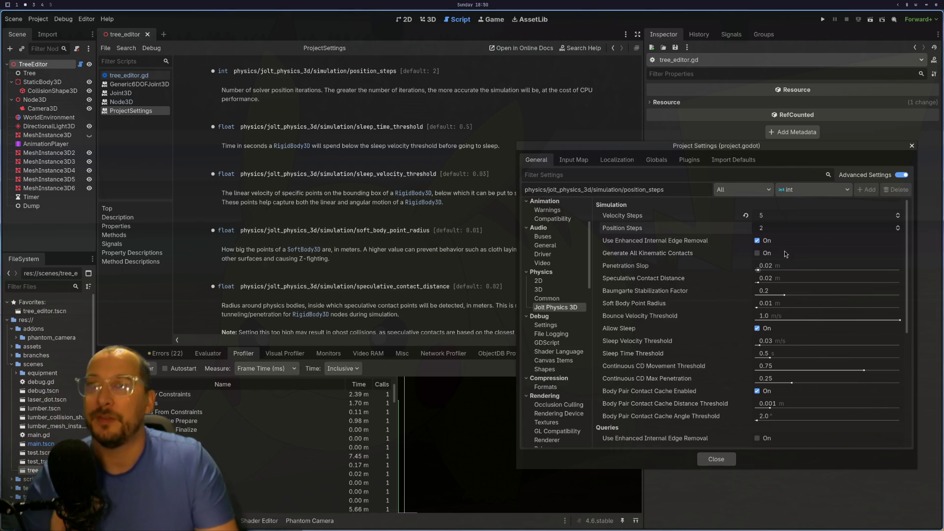
# Set Position Steps to 1 and close Project Settings
pyautogui.write('1')
pyautogui.click(673, 240)
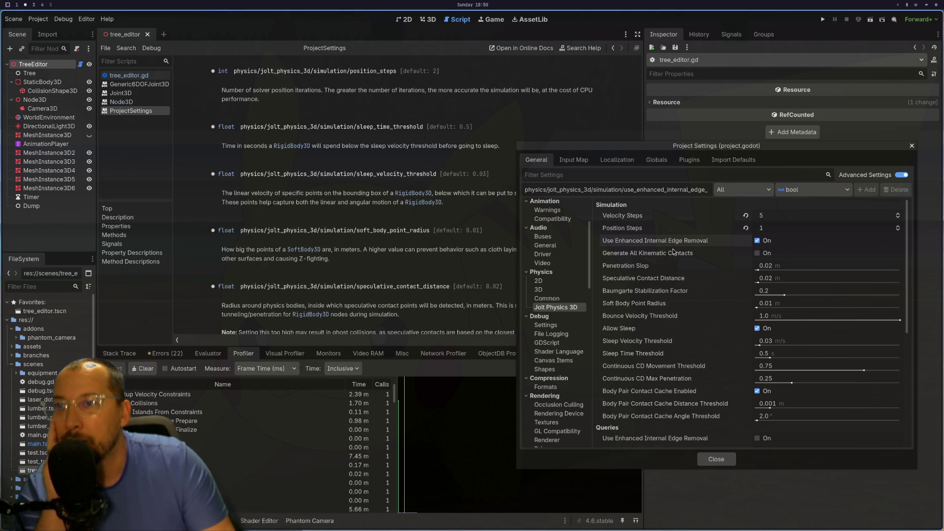
pyautogui.moveTo(672, 259)
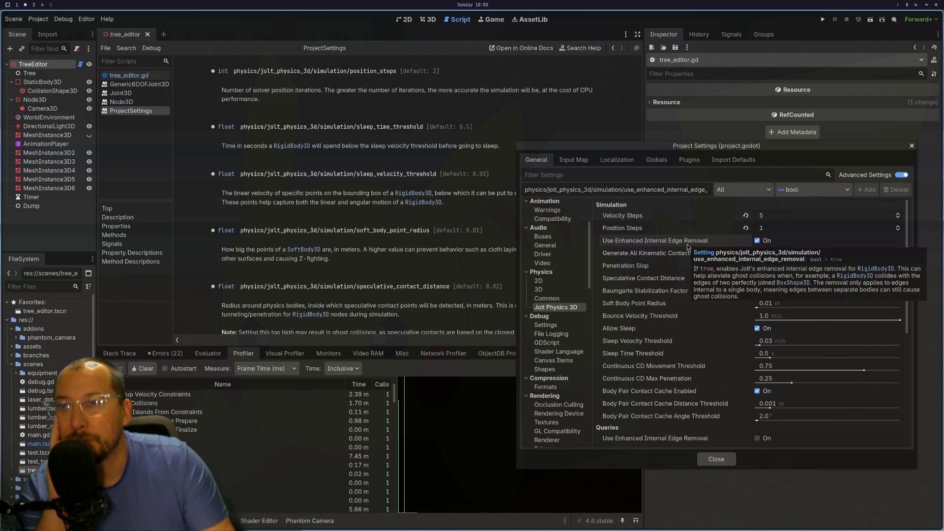
pyautogui.click(705, 460)
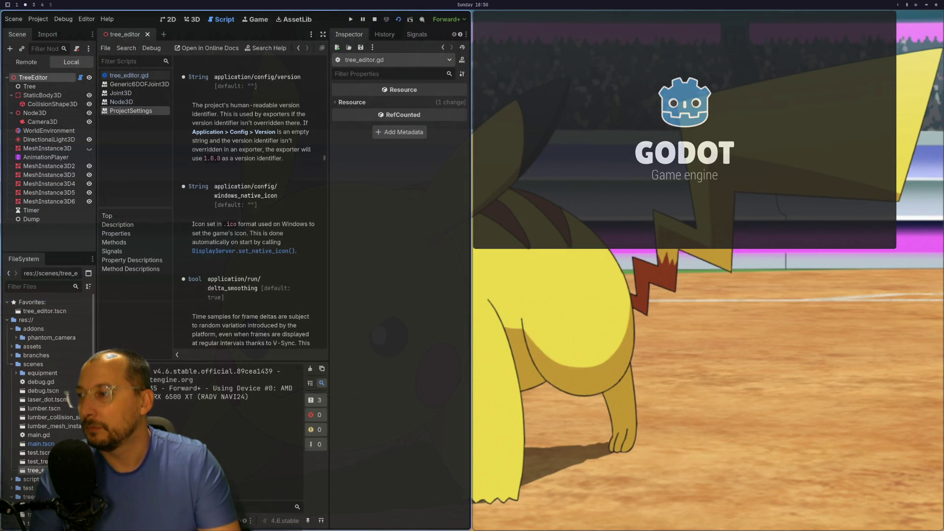
# Launch the game and show the FPS graph in the debugger's Monitors
pyautogui.hotkey('alt', 'd')
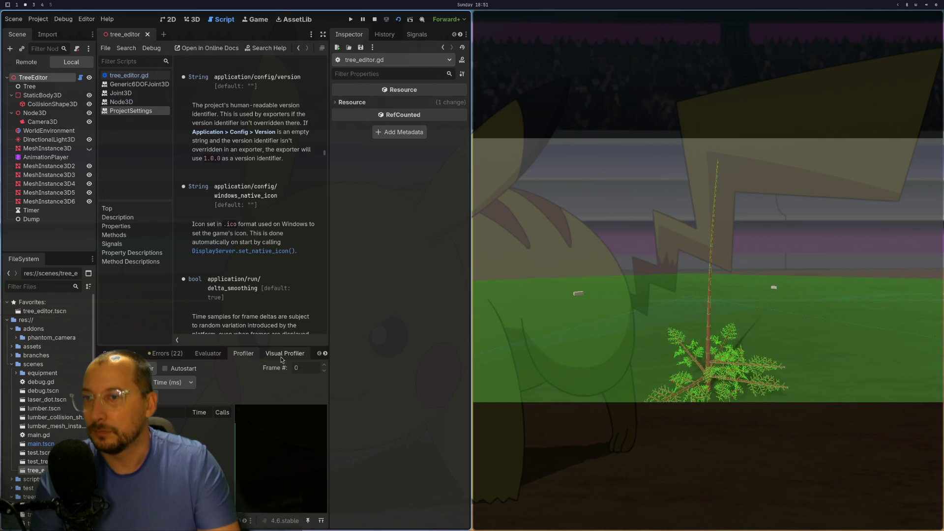
pyautogui.click(283, 357)
pyautogui.scroll(-4, 285, 352)
pyautogui.click(166, 353)
pyautogui.click(160, 388)
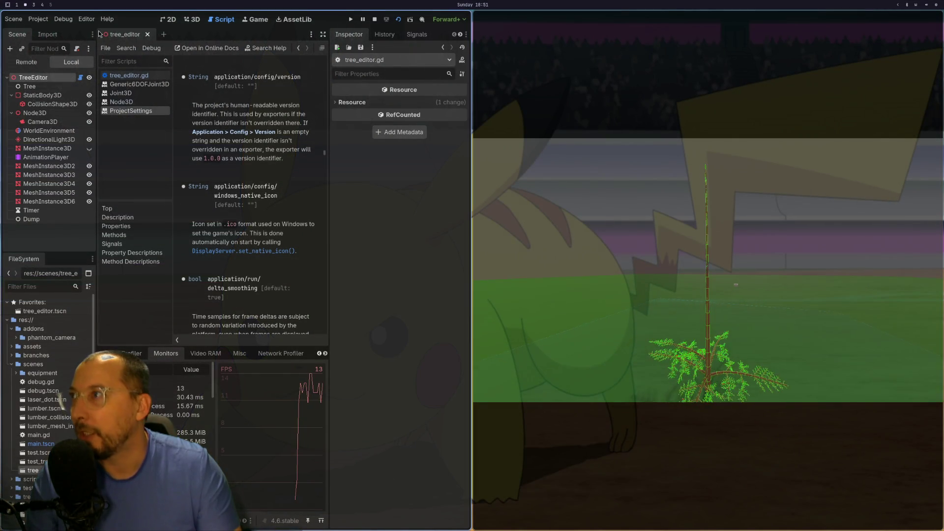
# Turn off Debug > Visible Collision Shapes and rerun the game full screen
pyautogui.click(38, 18)
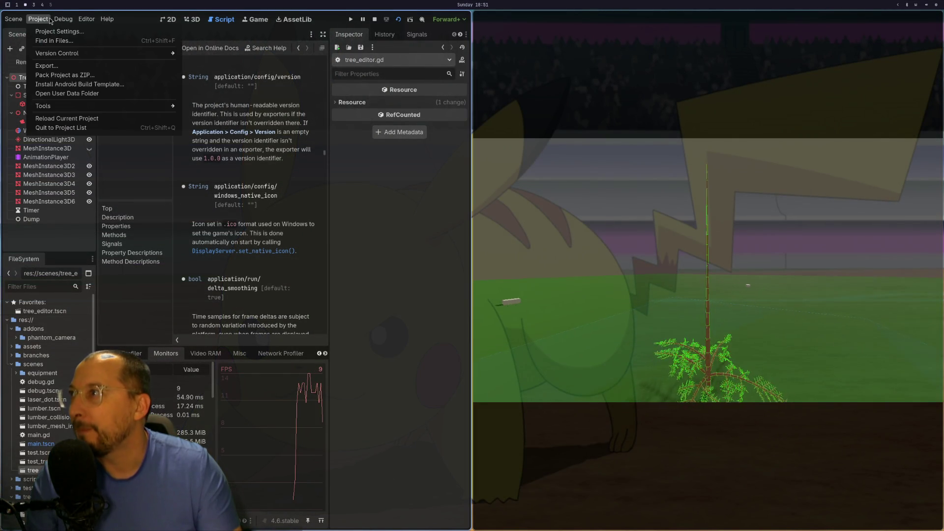
pyautogui.moveTo(63, 19)
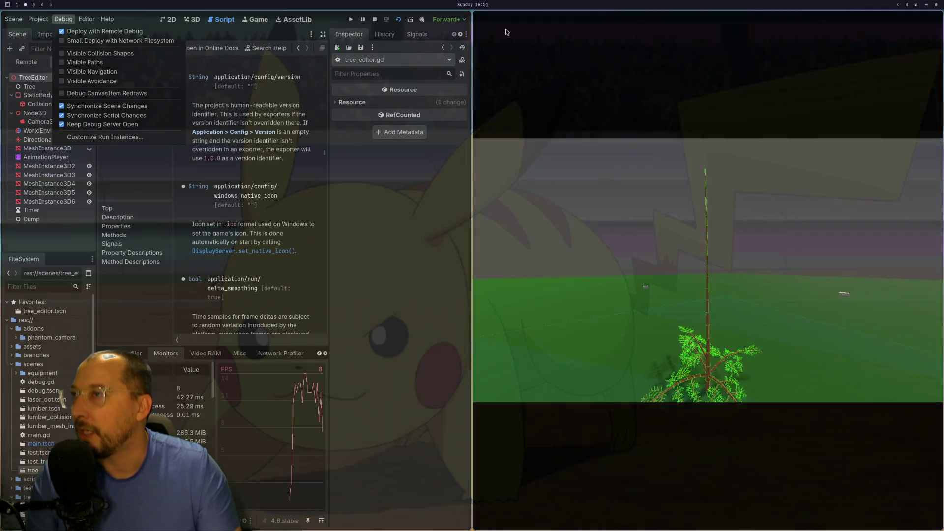
pyautogui.click(507, 32)
pyautogui.press('F5')
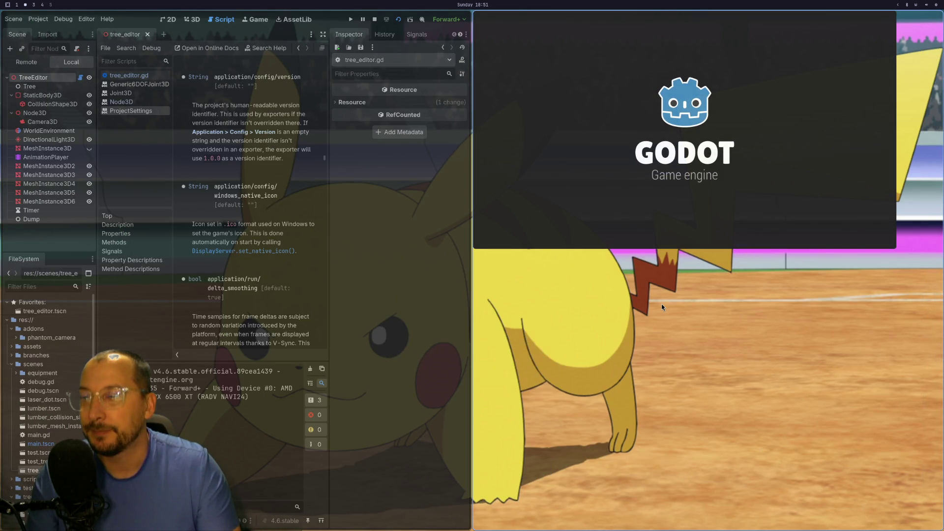
pyautogui.press('F11')
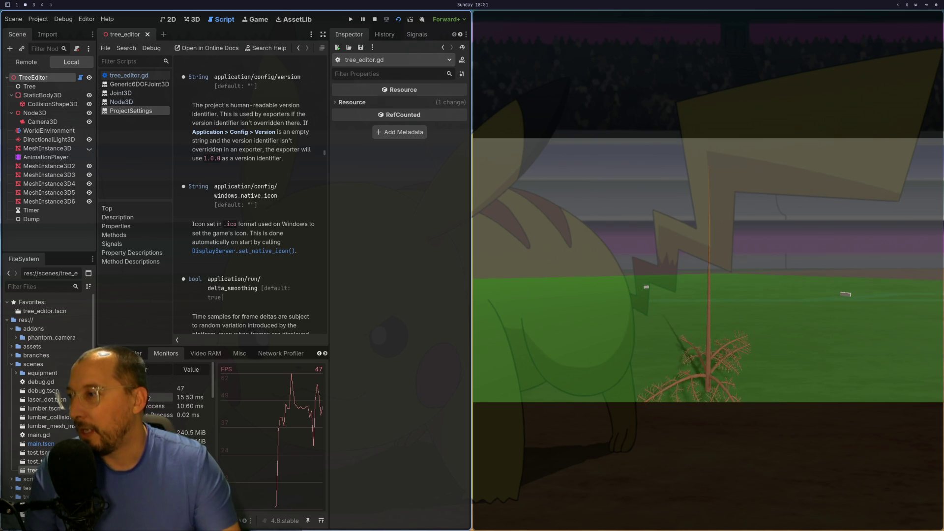
# Briefly add and remove the Resources monitor graph, then stop the game
pyautogui.scroll(-3, 182, 408)
pyautogui.scroll(-3, 185, 410)
pyautogui.scroll(-3, 185, 412)
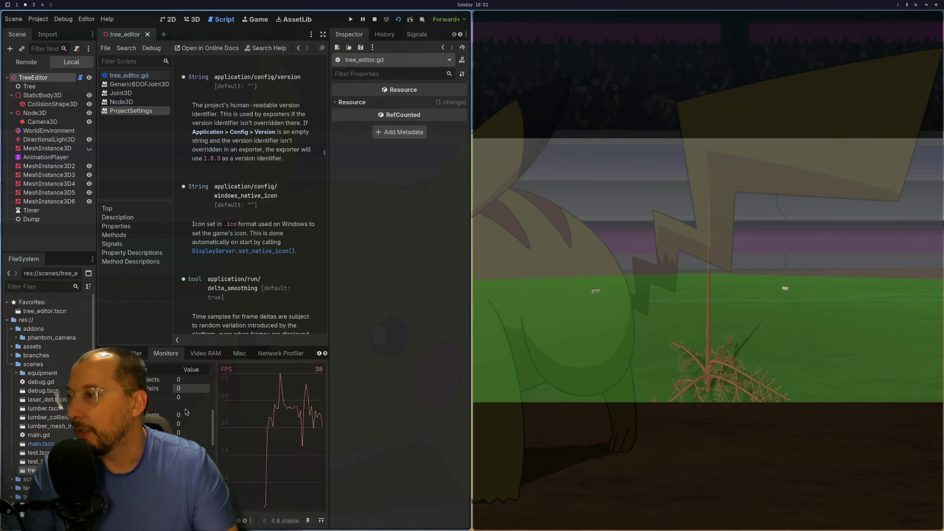
pyautogui.scroll(5, 185, 409)
pyautogui.click(123, 442)
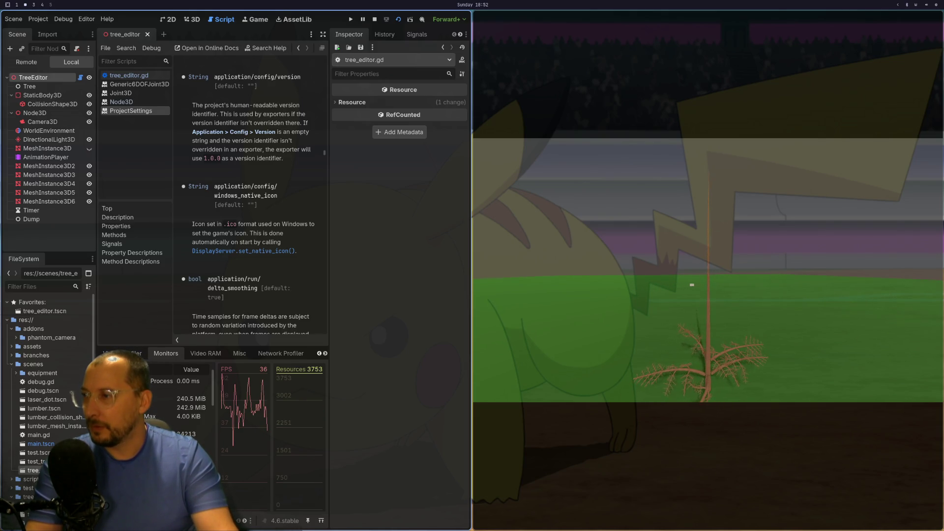
pyautogui.click(123, 442)
pyautogui.scroll(2, 185, 408)
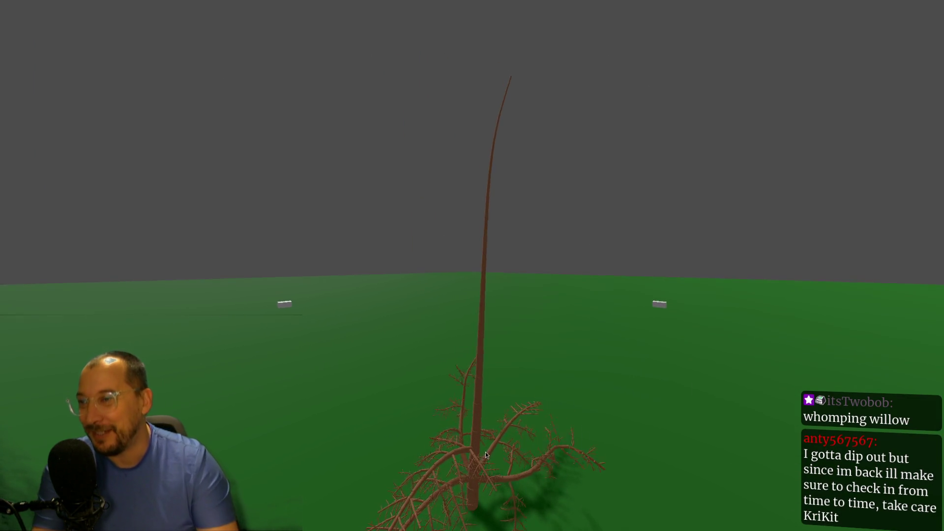
pyautogui.press('Escape')
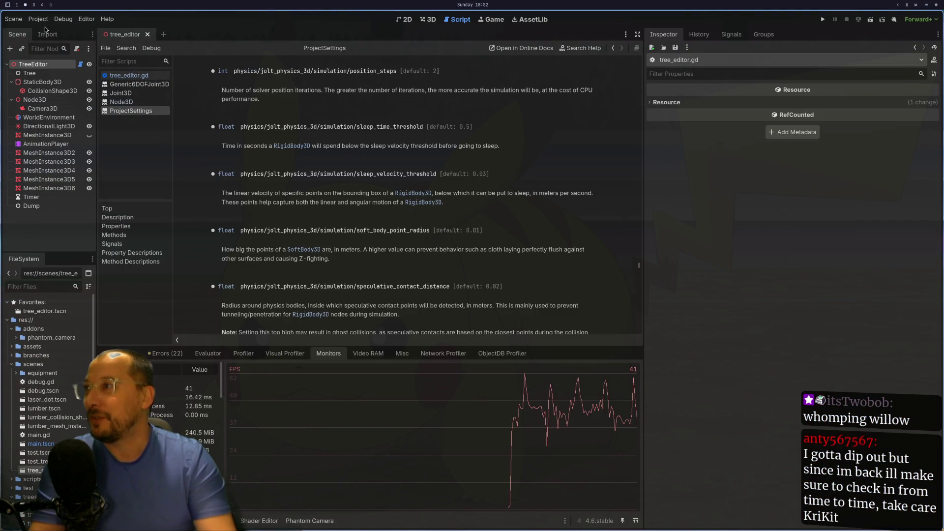
# Revert Position Steps to 2, Velocity Steps to 10 and 3D Solver Iterations to 16
pyautogui.click(38, 19)
pyautogui.click(43, 30)
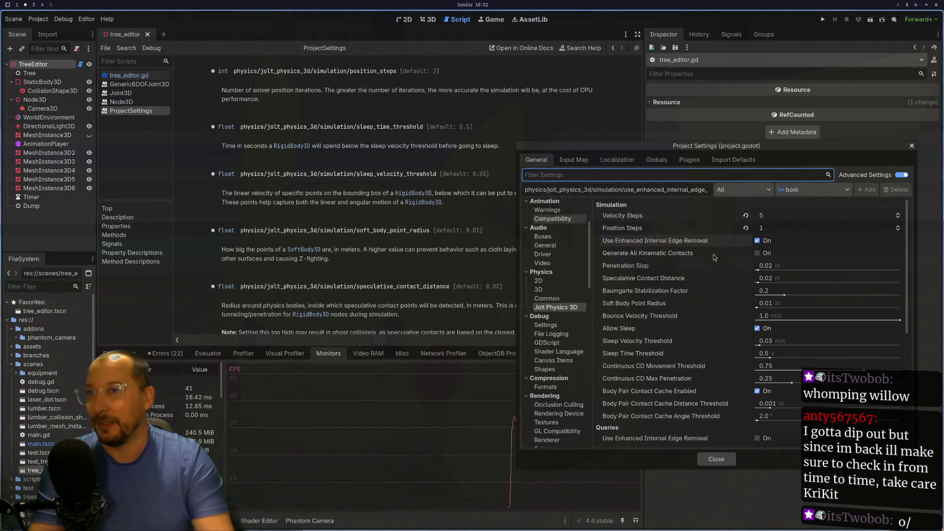
pyautogui.click(746, 228)
pyautogui.click(745, 216)
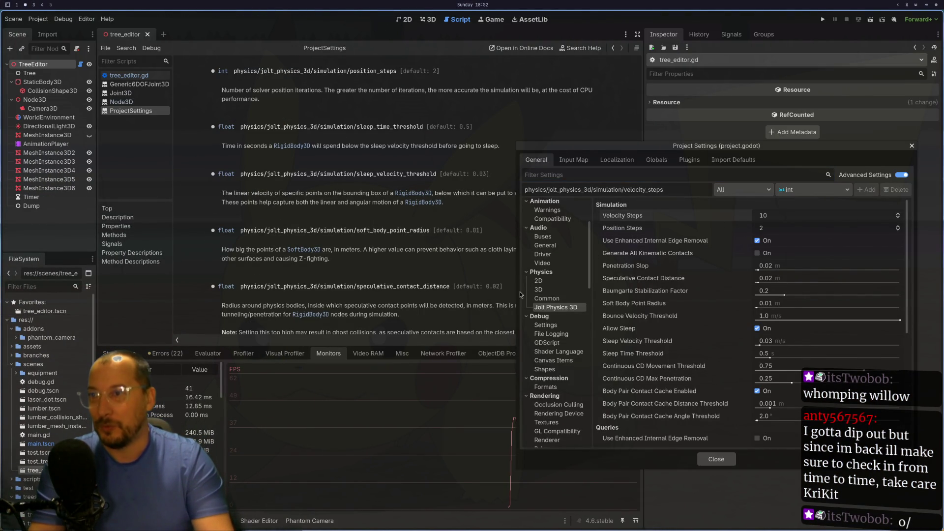
pyautogui.click(547, 290)
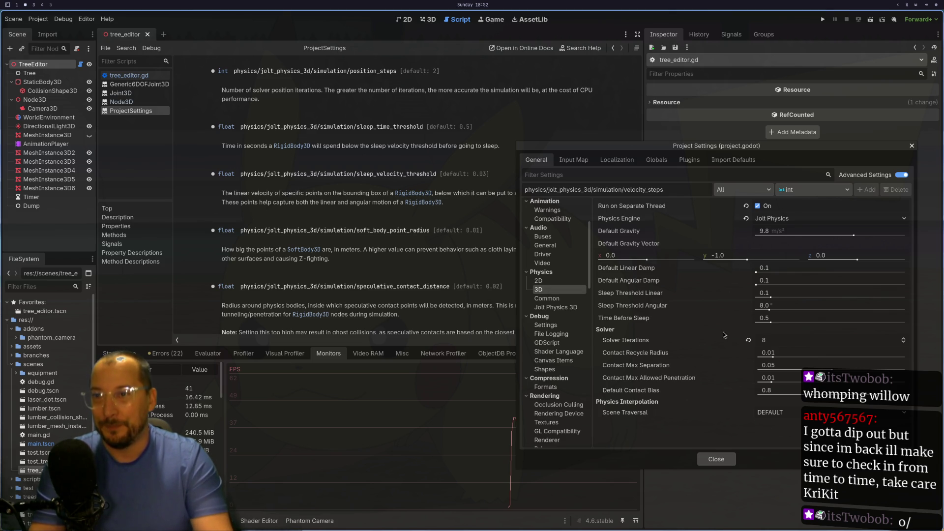
pyautogui.click(748, 340)
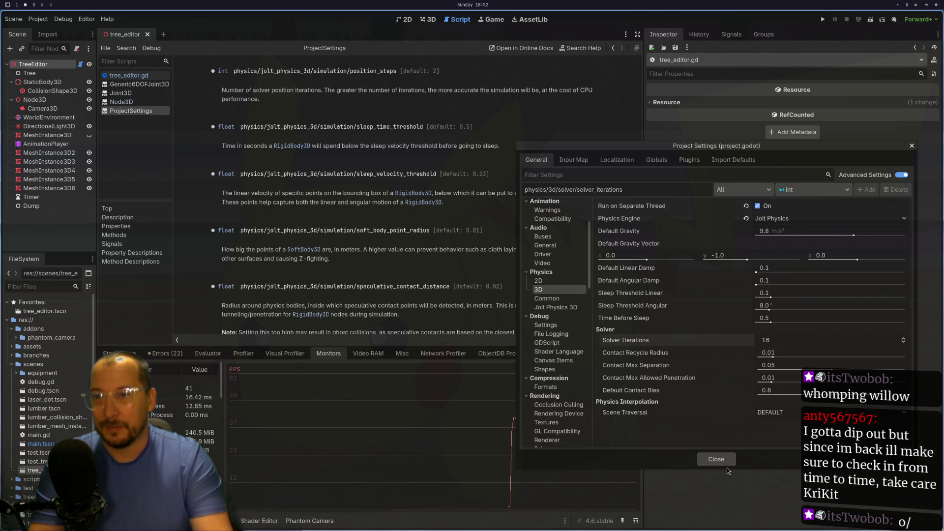
# Leave Scene Traversal on DEFAULT, close Project Settings and run the game
pyautogui.click(766, 417)
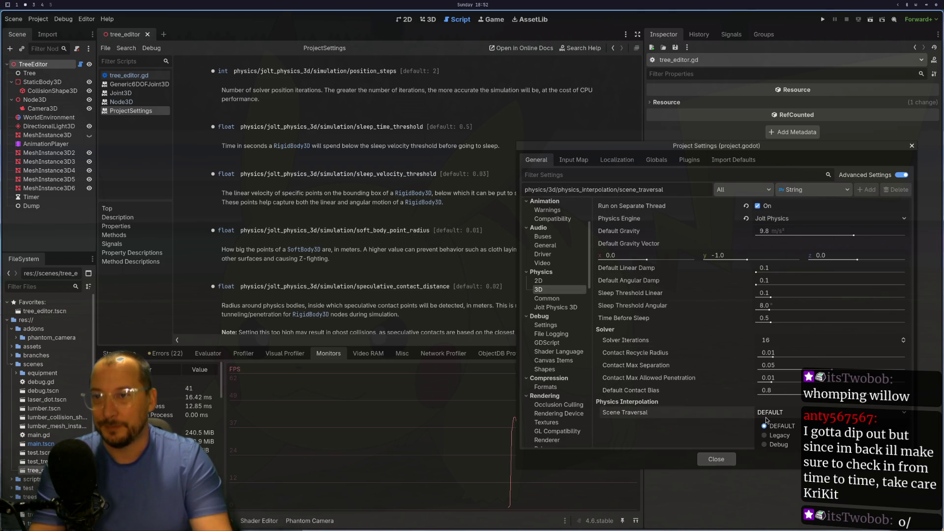
pyautogui.click(737, 422)
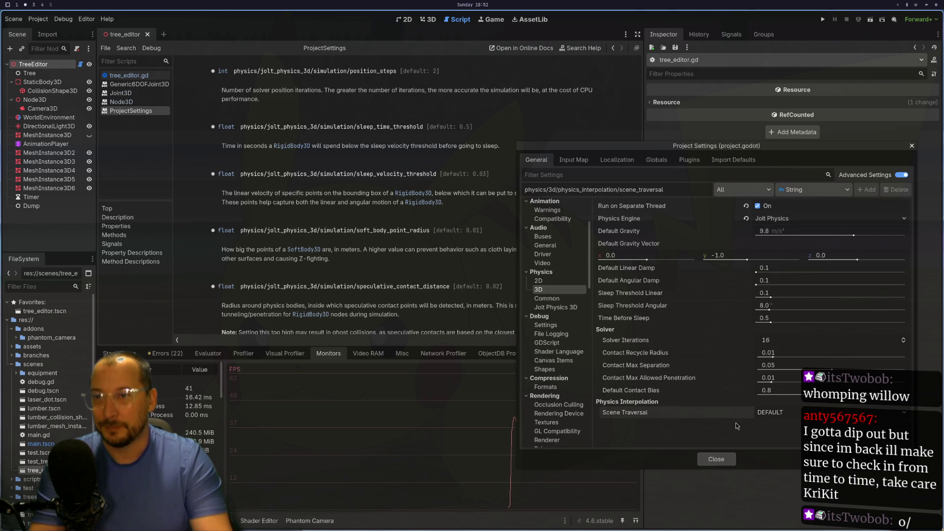
pyautogui.click(717, 459)
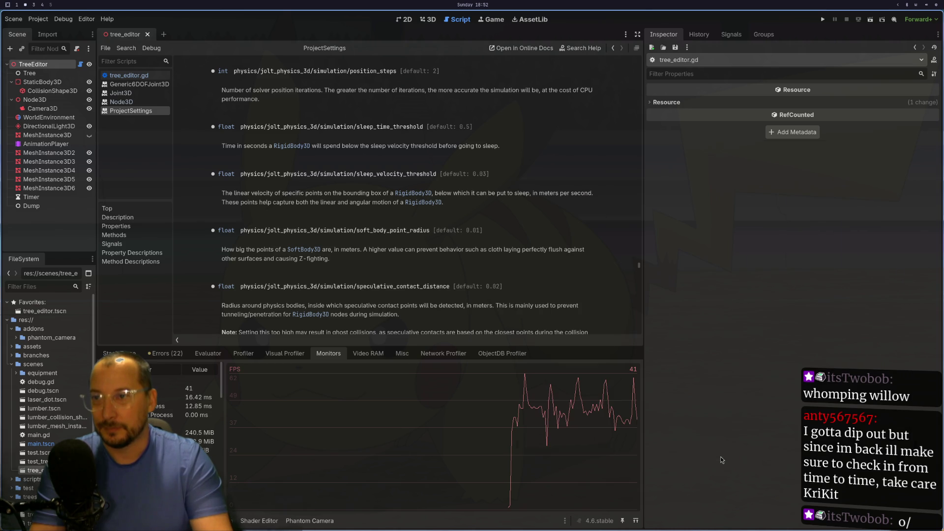
pyautogui.click(865, 22)
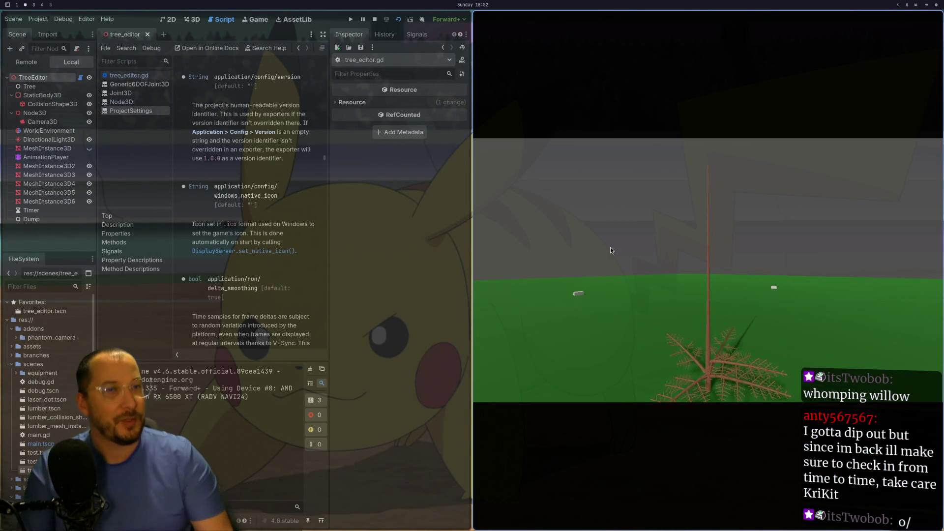
# View the running tree fullscreen, return it to a window, then quit the game
pyautogui.press('super+4')
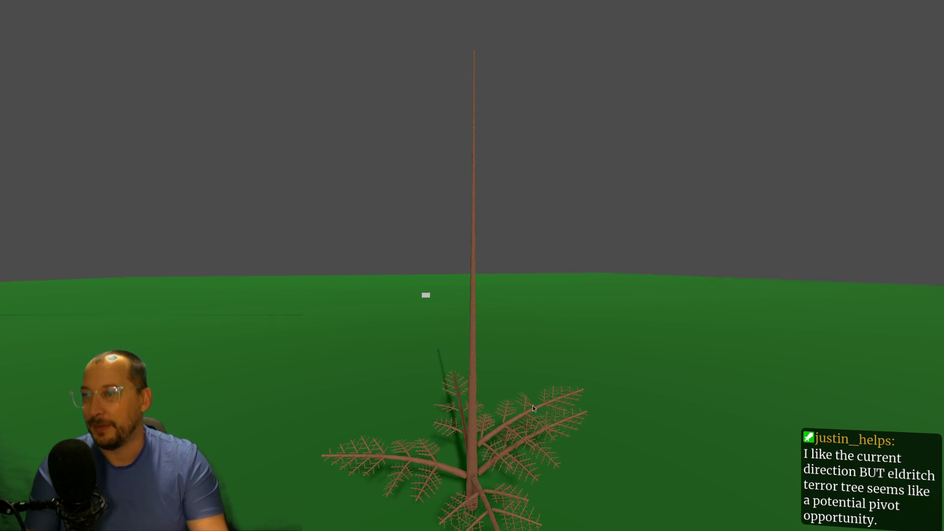
pyautogui.press('super+f')
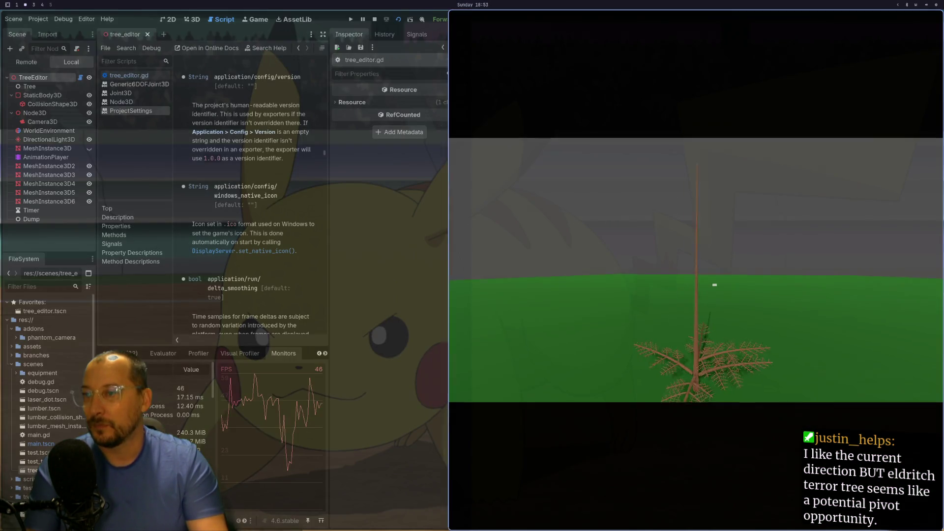
pyautogui.press('super+q')
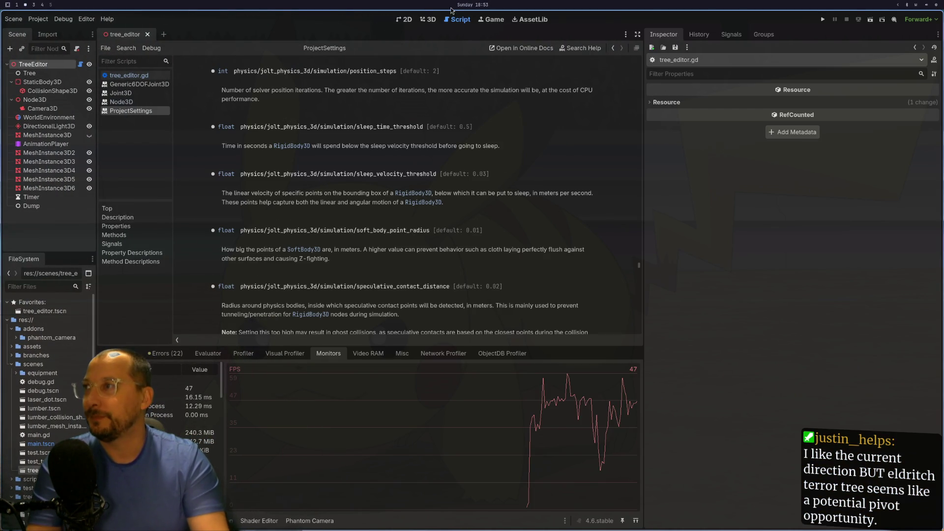
# Return to the 3D view, select TreeEditor and open the tree file picker
pyautogui.click(427, 19)
pyautogui.moveTo(317, 138)
pyautogui.mouseDown()
pyautogui.moveTo(273, 151)
pyautogui.moveTo(233, 125)
pyautogui.mouseUp()
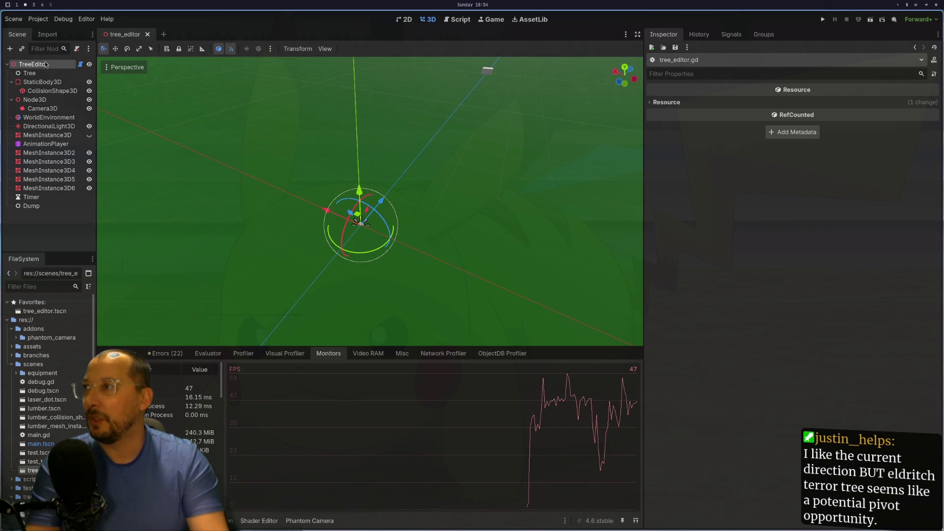
pyautogui.click(46, 64)
pyautogui.click(783, 211)
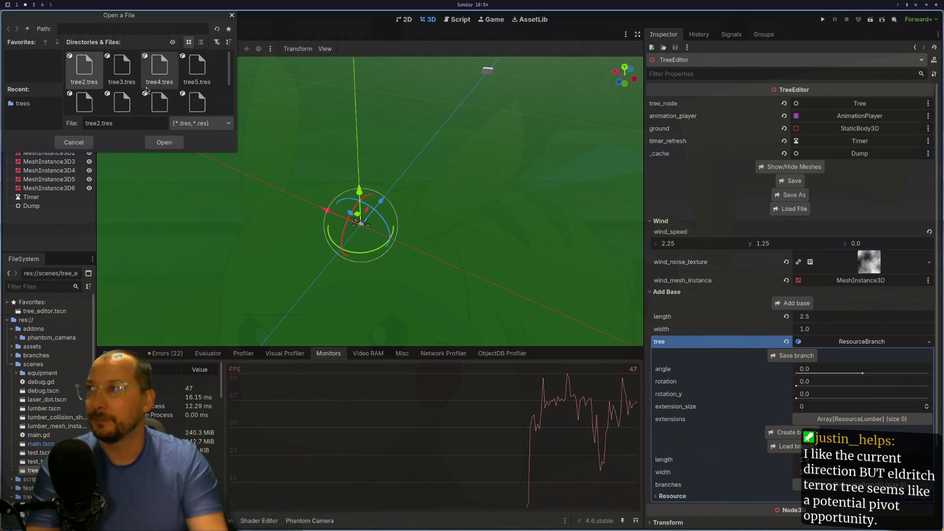
# Choose tree10.res in the Open a File dialog and load it into TreeEditor
pyautogui.scroll(-3, 147, 90)
pyautogui.click(84, 91)
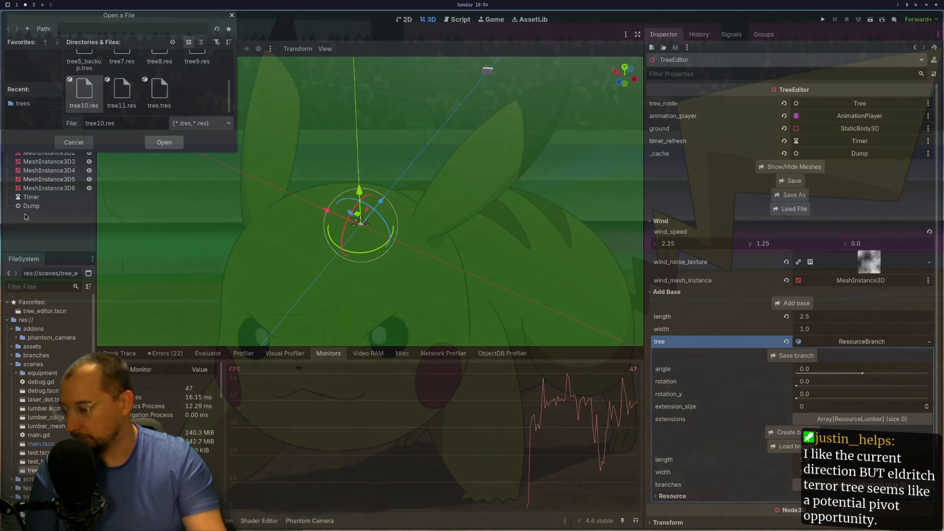
pyautogui.press('Return')
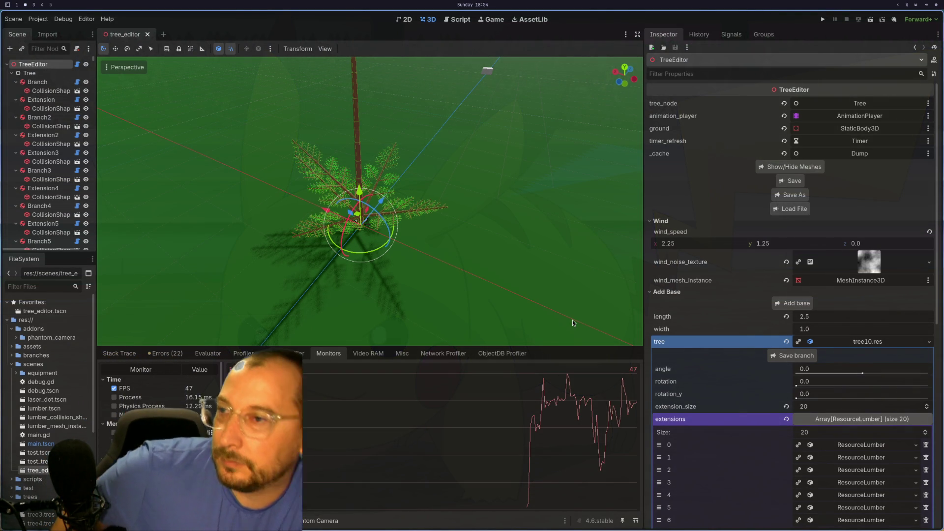
pyautogui.scroll(10, 371, 201)
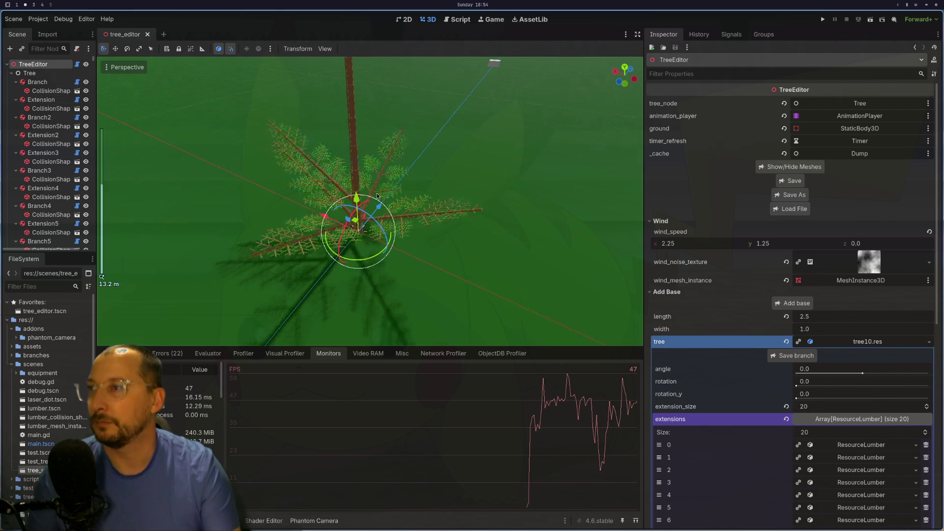
# Zoom on the trunk, orbit above it, and select a branch's CollisionShape3D in the viewport
pyautogui.scroll(8, 371, 201)
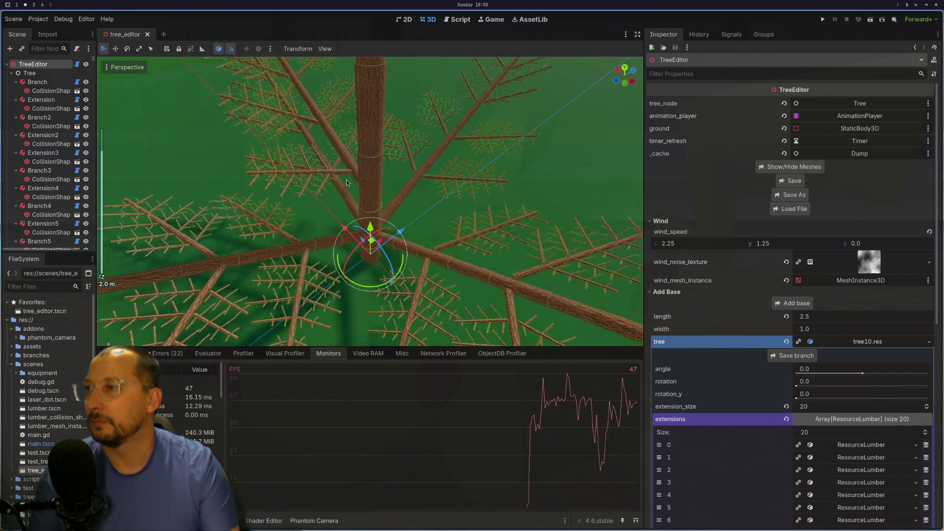
pyautogui.scroll(-8, 349, 229)
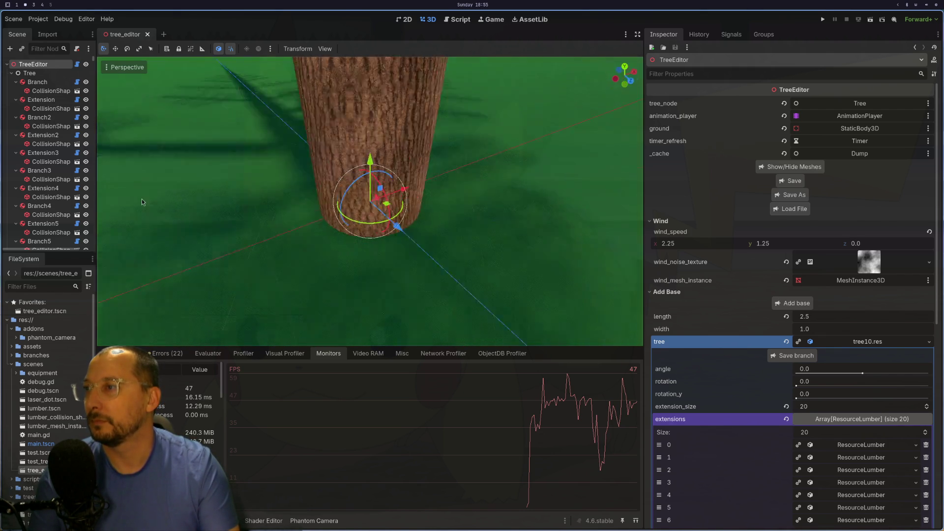
pyautogui.moveTo(348, 228); pyautogui.dragTo(391, 143)
pyautogui.click(391, 143)
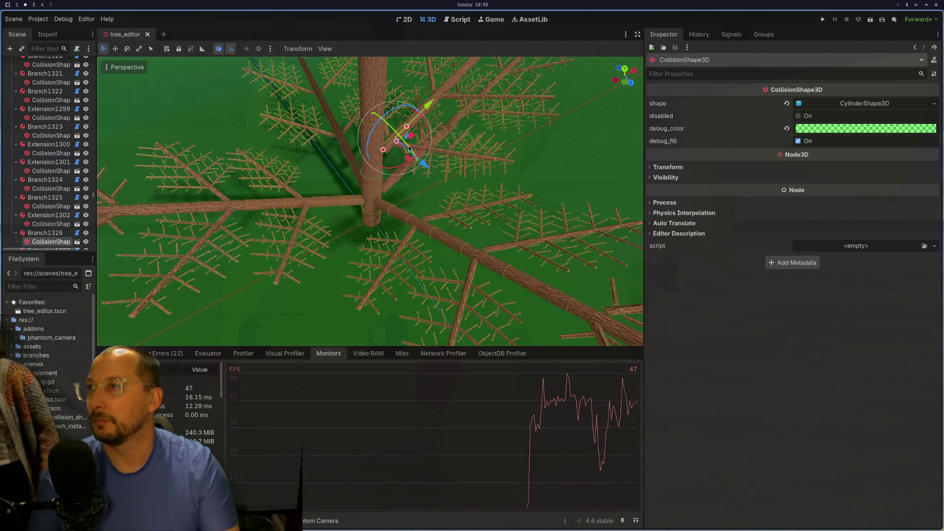
# Select Branch1326 and enter TAU/3 as its rotation
pyautogui.click(45, 233)
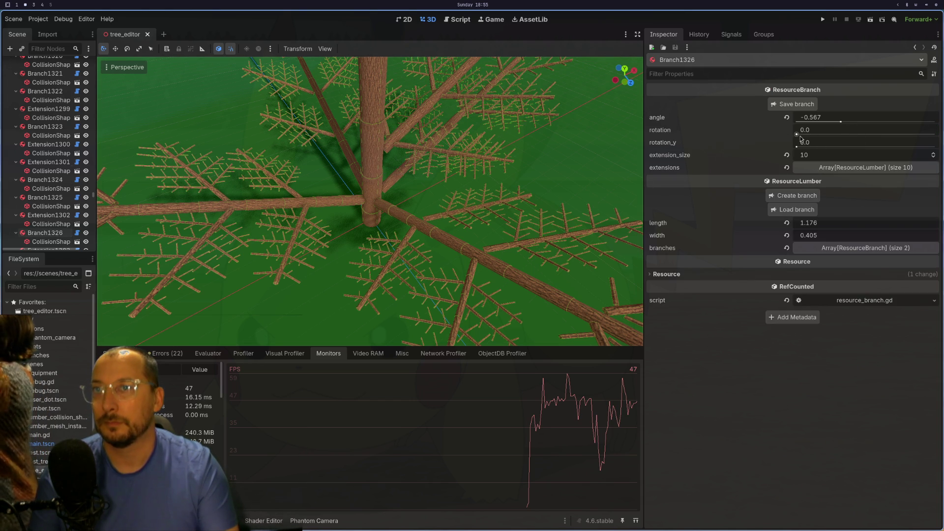
pyautogui.click(816, 132)
pyautogui.write('PI')
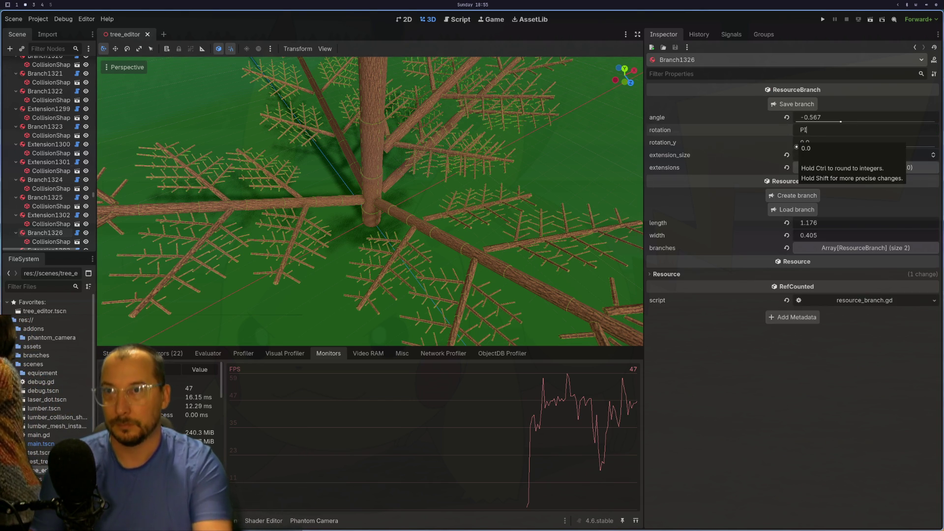
pyautogui.press('BackSpace')
pyautogui.press('BackSpace')
pyautogui.write('TAU / 3')
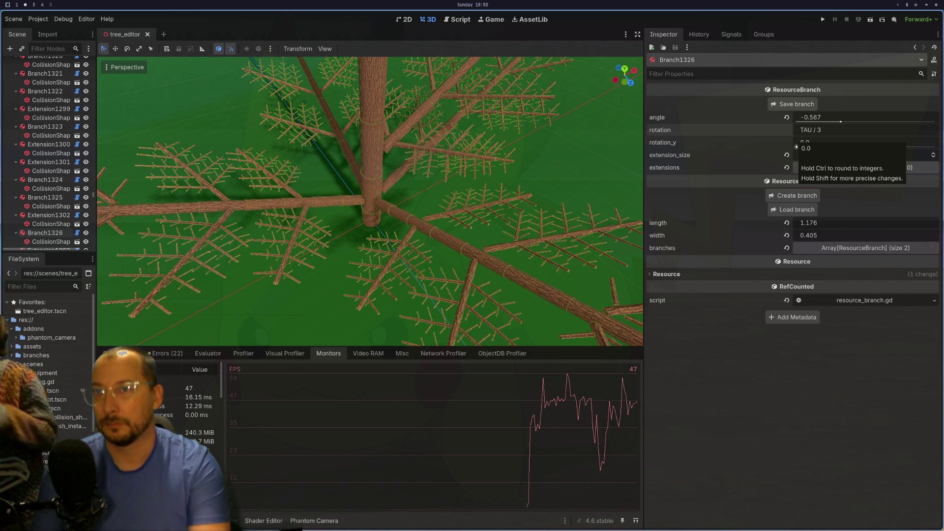
pyautogui.press('Return')
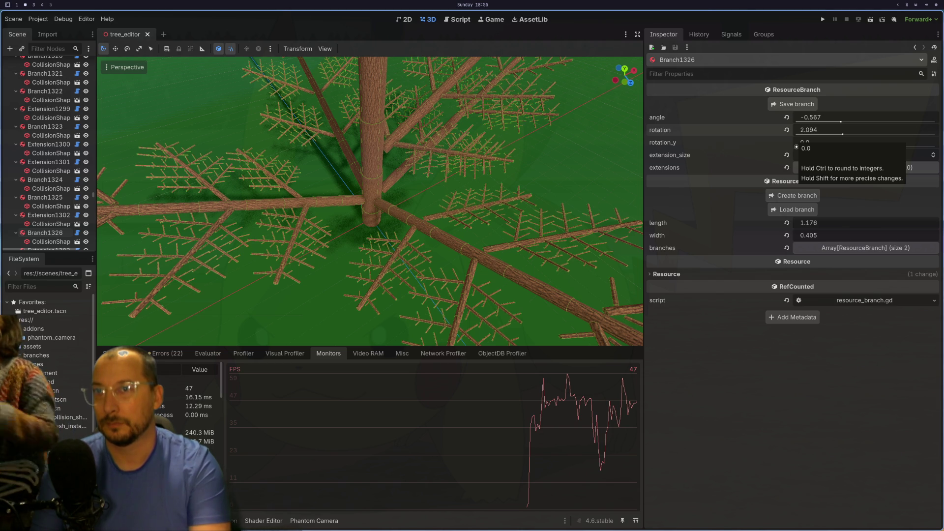
# Nudge the rotation, then re-enter TAU/3 to restore Branch1326's rotation to 2.094
pyautogui.click(826, 129)
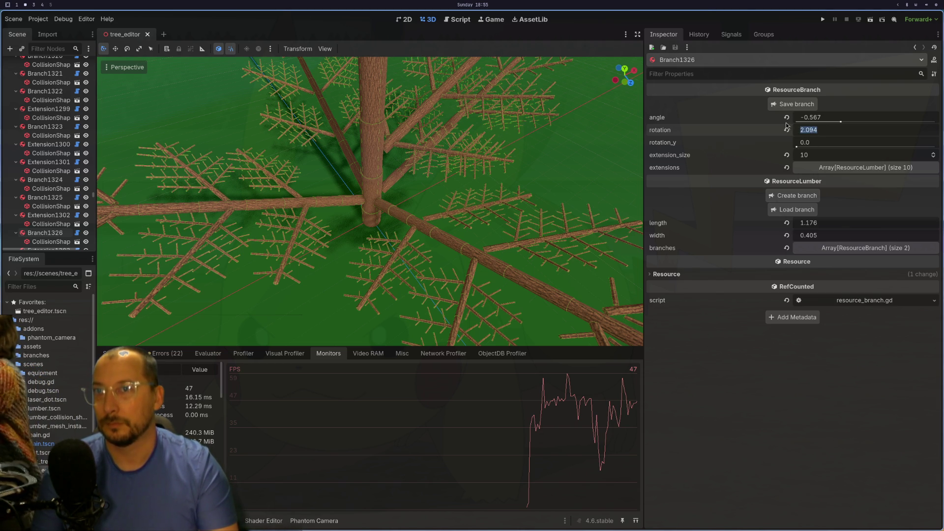
pyautogui.click(838, 141)
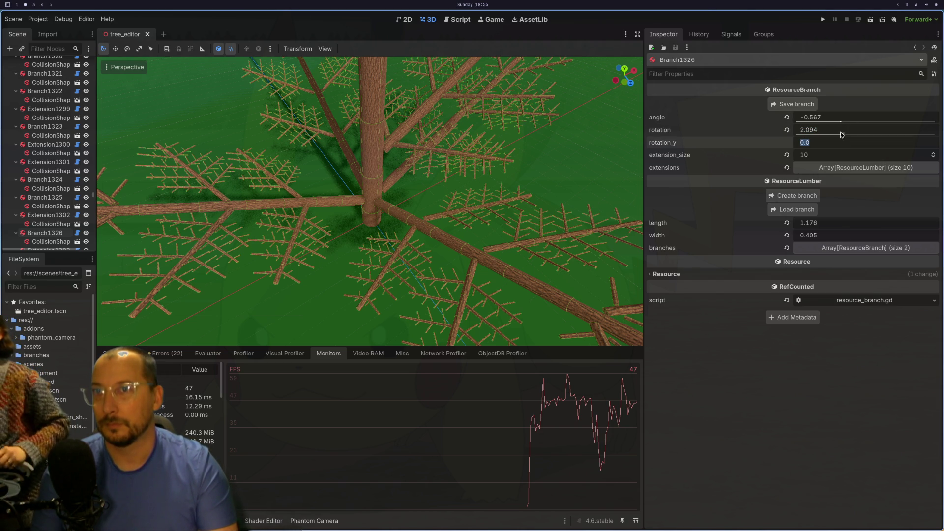
pyautogui.moveTo(842, 137); pyautogui.dragTo(841, 136)
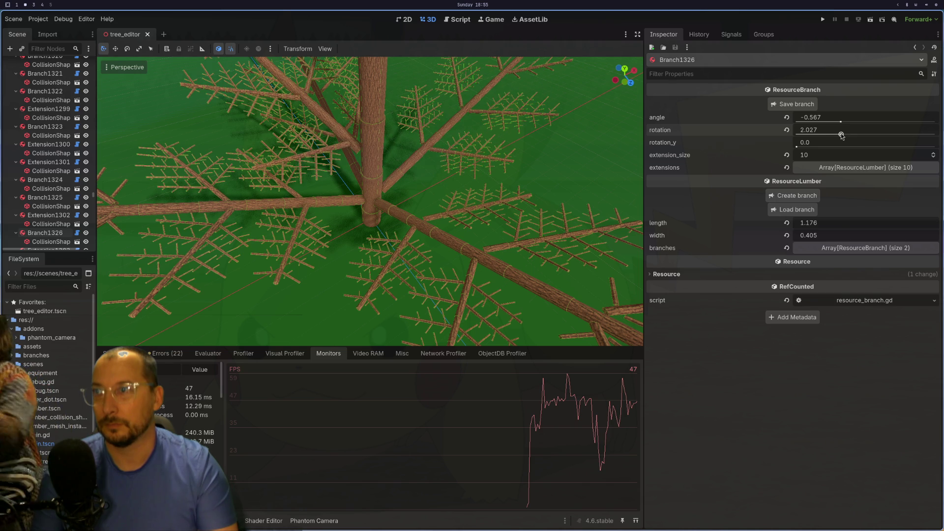
pyautogui.click(827, 133)
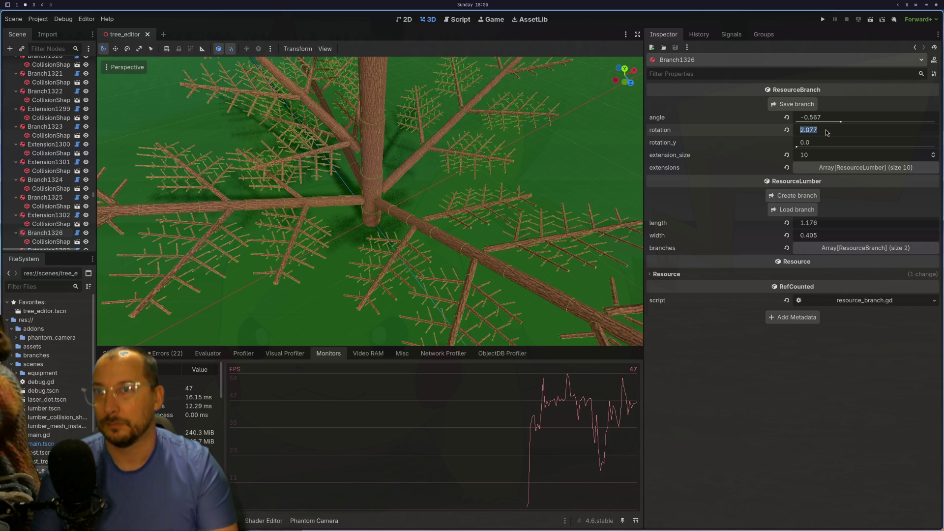
pyautogui.write('TAU/3')
pyautogui.press('Return')
pyautogui.moveTo(494, 154); pyautogui.dragTo(431, 171)
pyautogui.click(355, 164)
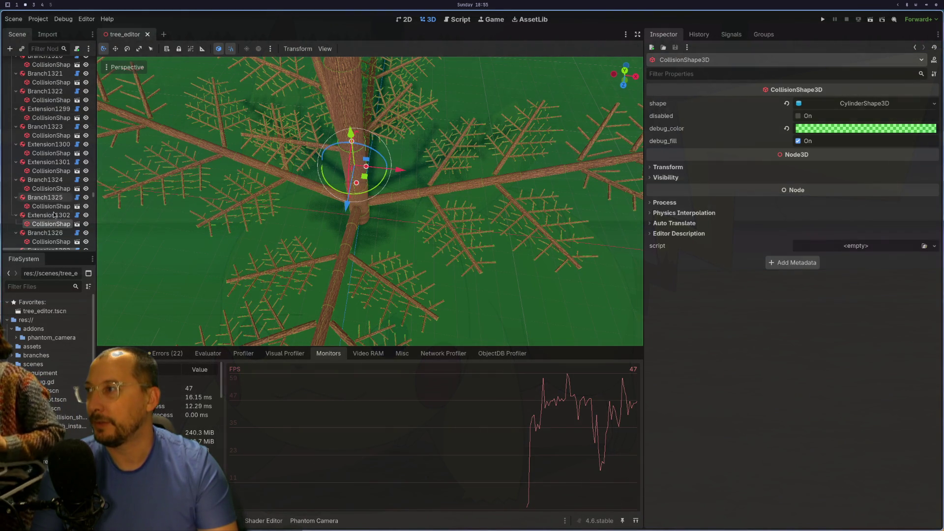
# Load final_big.tres as a second branch on Extension1302 and inspect the new limb
pyautogui.click(49, 215)
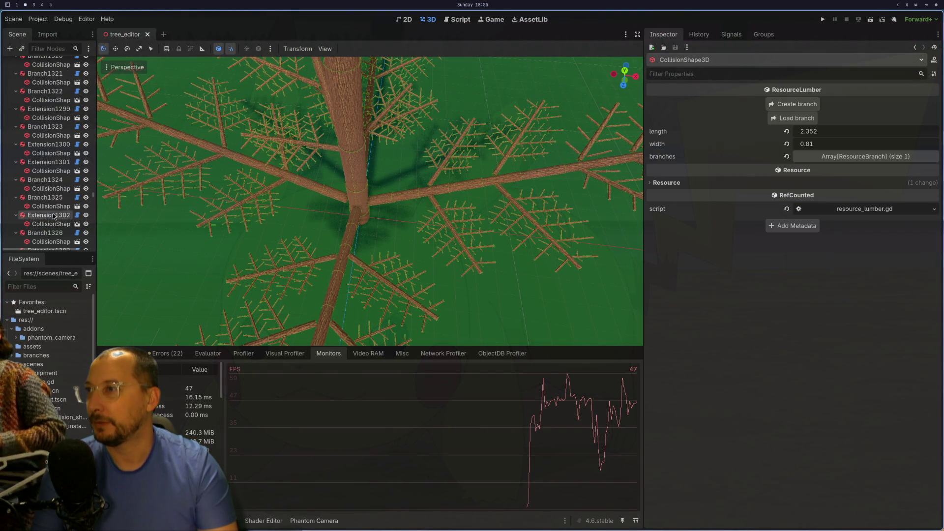
pyautogui.click(794, 118)
pyautogui.scroll(-1, 212, 75)
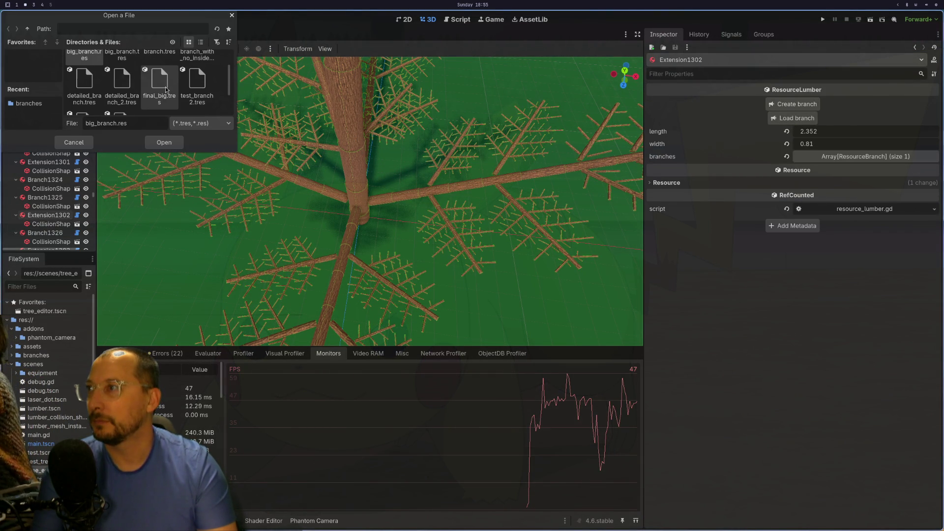
pyautogui.click(159, 84)
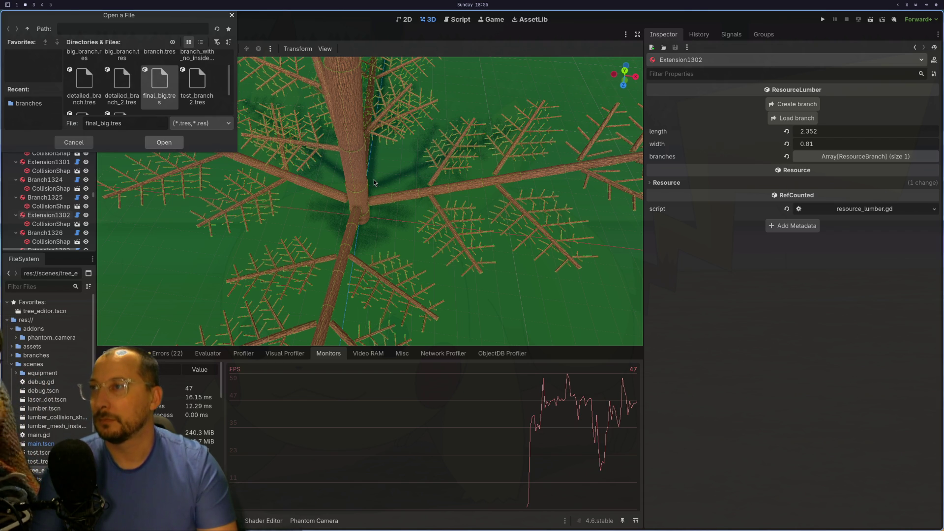
pyautogui.moveTo(321, 152)
pyautogui.mouseDown()
pyautogui.moveTo(332, 185)
pyautogui.moveTo(374, 193)
pyautogui.moveTo(370, 186)
pyautogui.mouseUp()
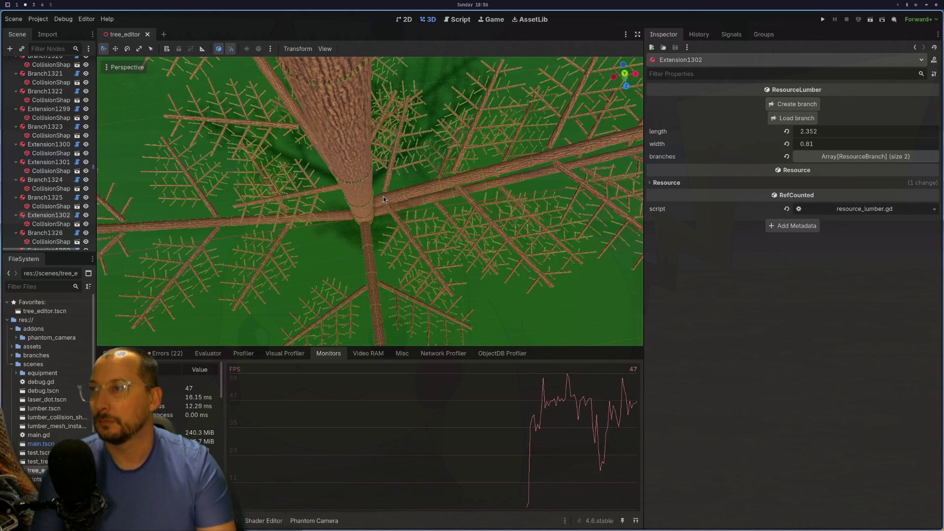
pyautogui.click(385, 199)
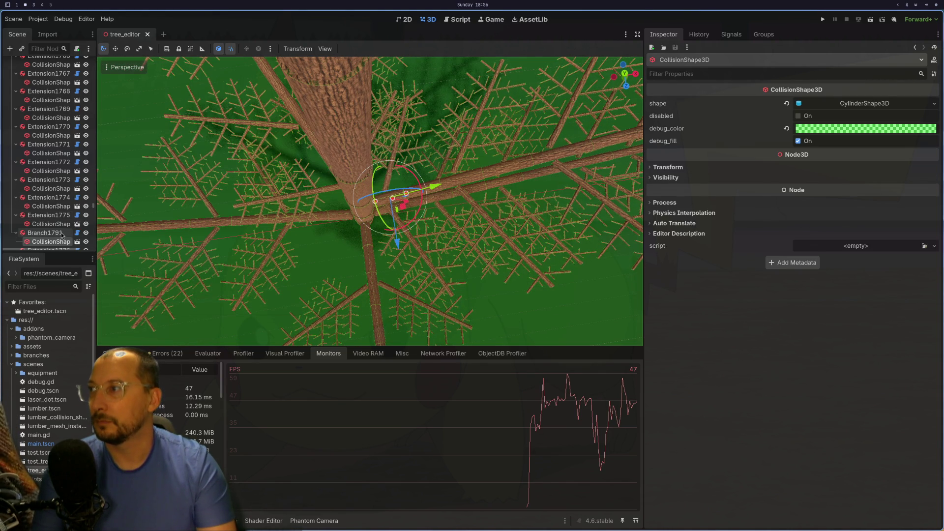
# Select Branch1791 and enter a first two-thirds-turn rotation expression
pyautogui.click(45, 233)
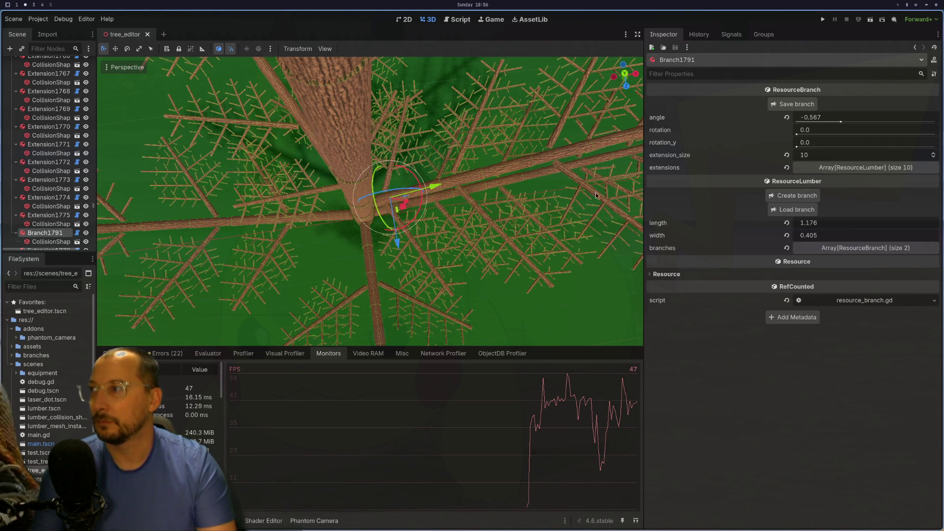
pyautogui.click(851, 131)
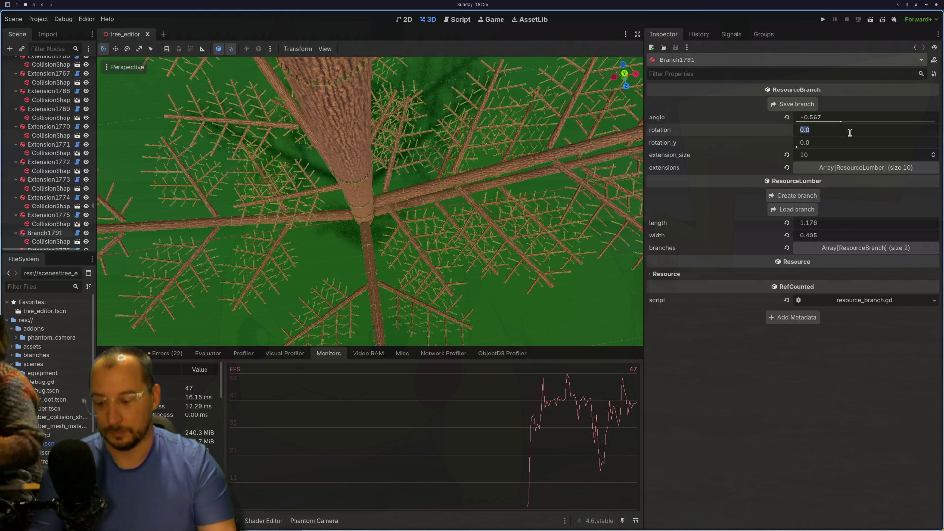
pyautogui.write('TAU')
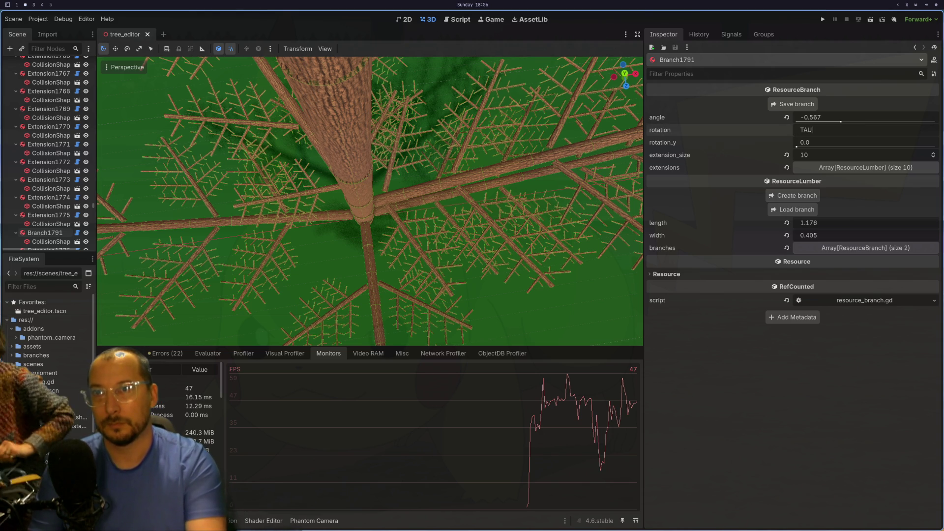
pyautogui.write(' /')
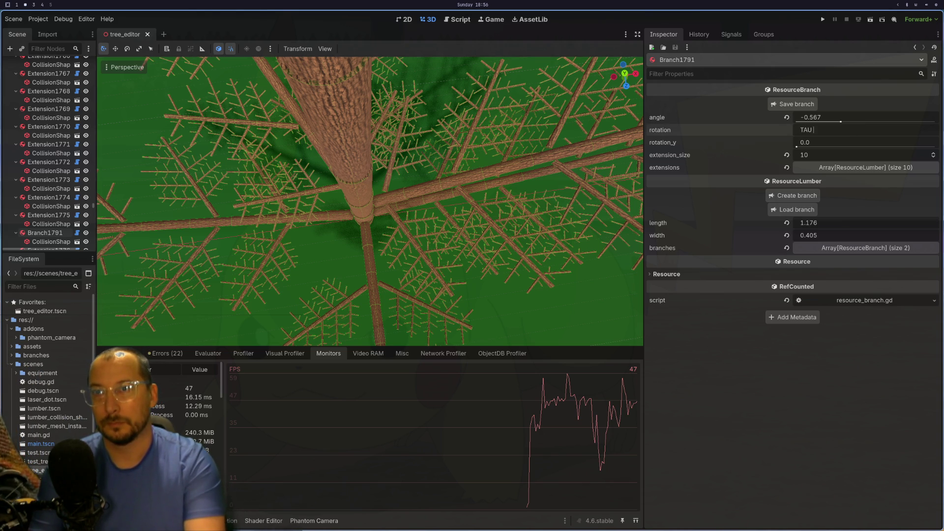
pyautogui.write(' 3 *3')
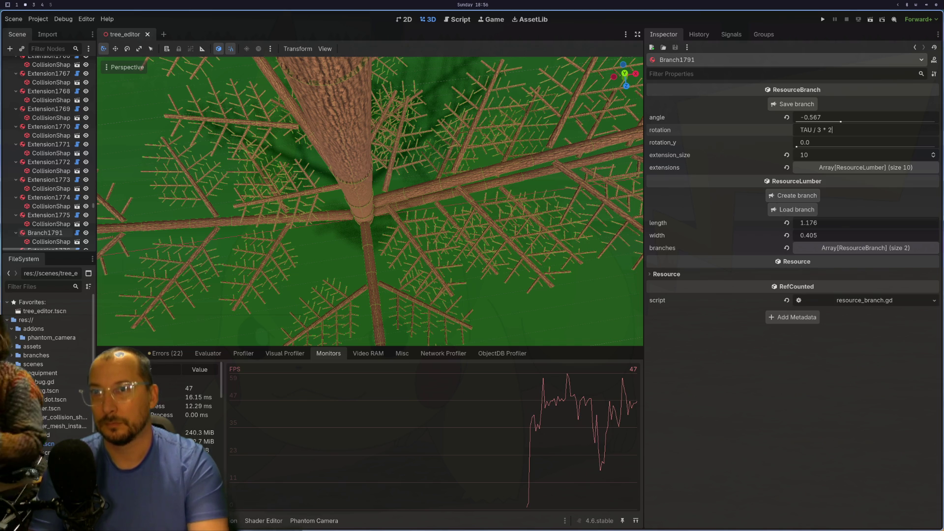
pyautogui.press('Return')
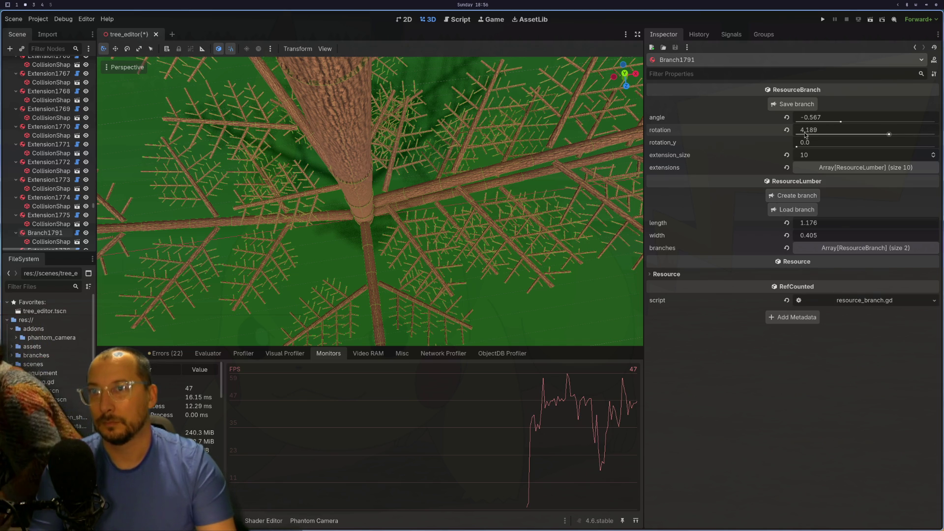
pyautogui.moveTo(306, 205); pyautogui.dragTo(396, 126)
pyautogui.click(396, 126)
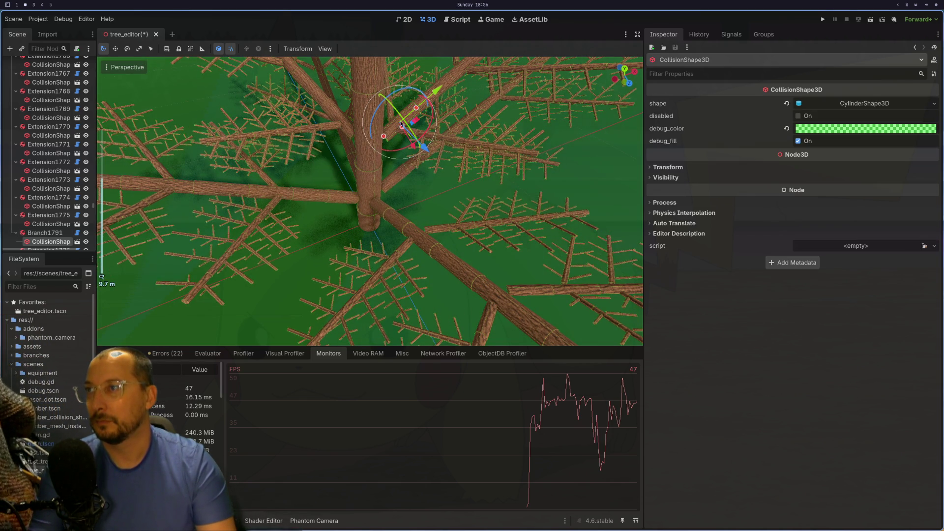
pyautogui.click(68, 233)
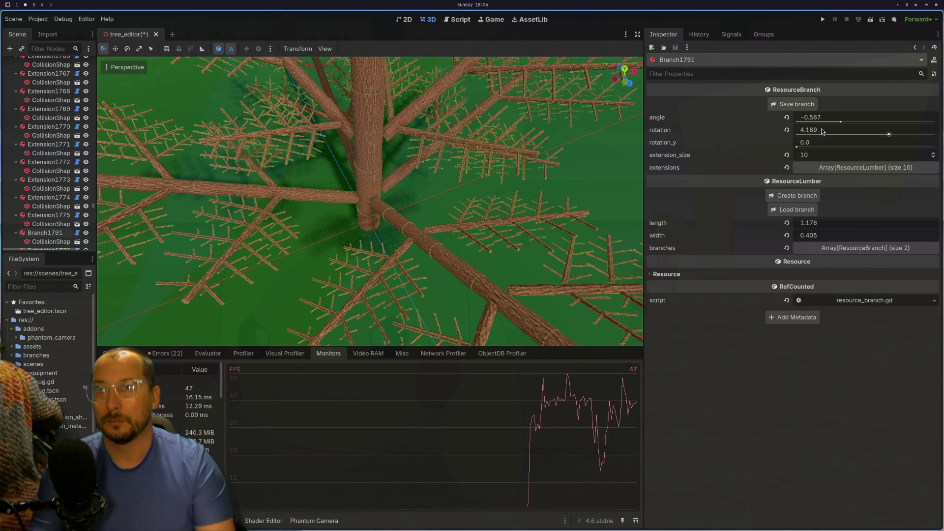
pyautogui.click(389, 143)
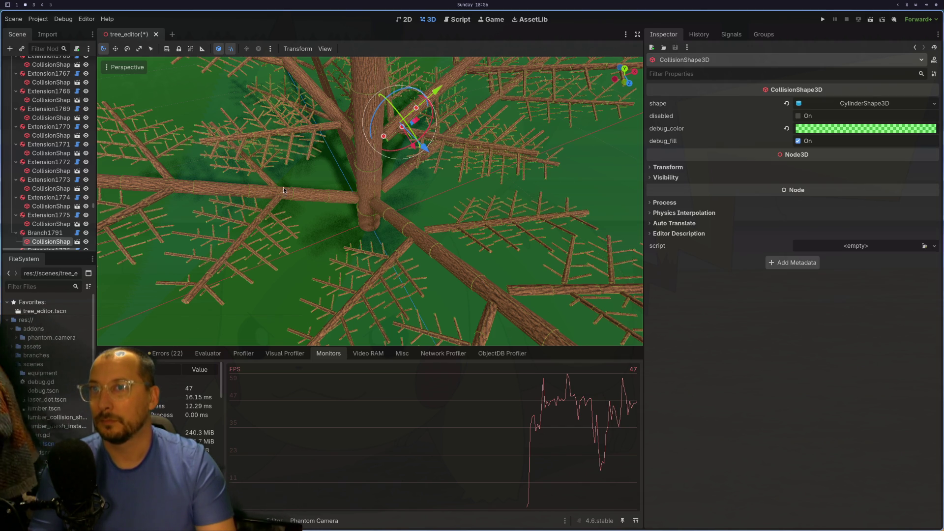
# Correct Branch1791's rotation expression to (TAU / 3) * 2, giving 4.189
pyautogui.click(46, 233)
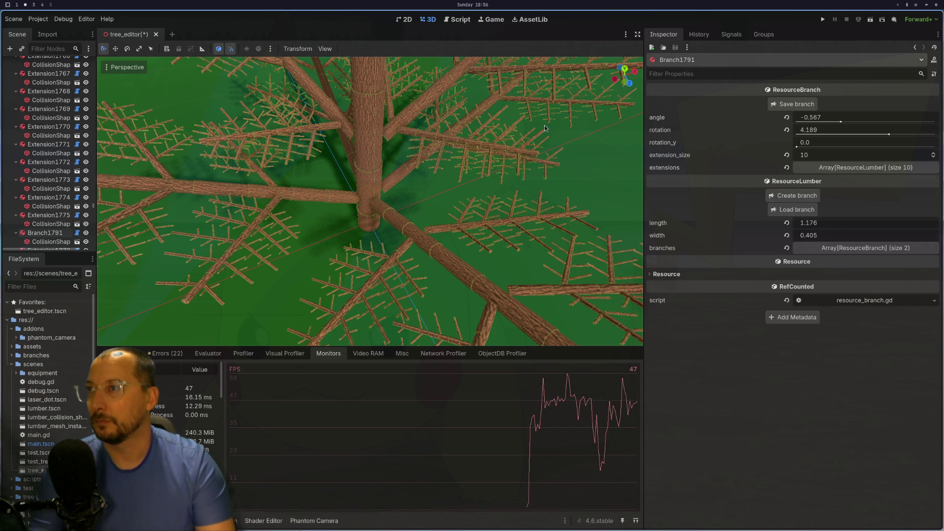
pyautogui.click(857, 132)
pyautogui.write('TAU / 3 * 2')
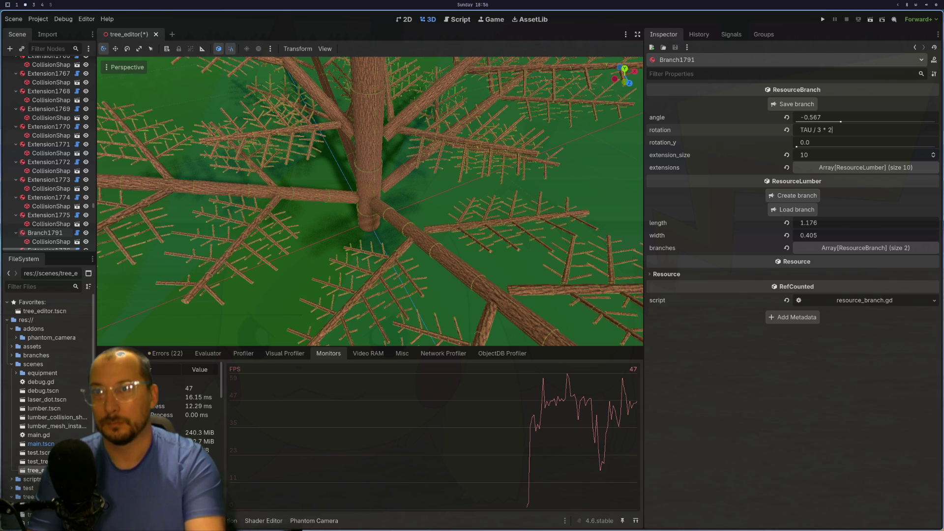
pyautogui.click(827, 130)
pyautogui.write(')')
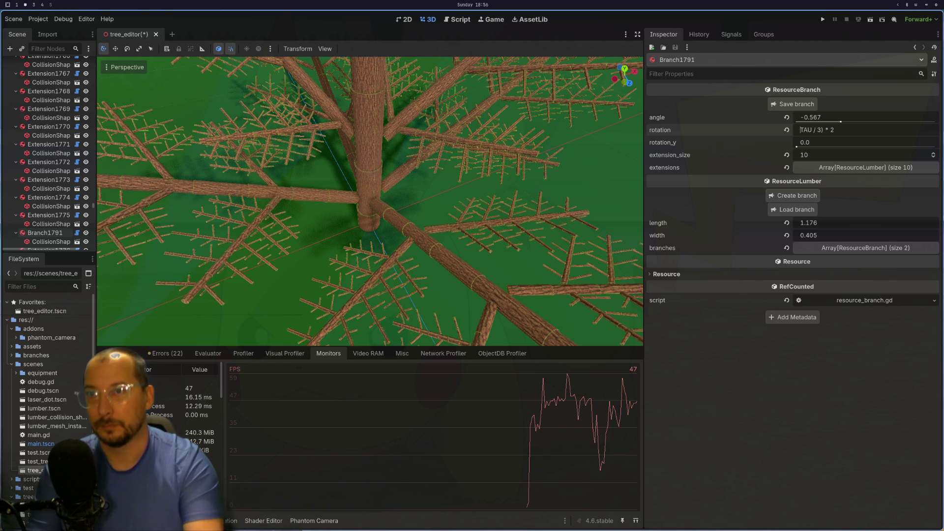
pyautogui.write('(')
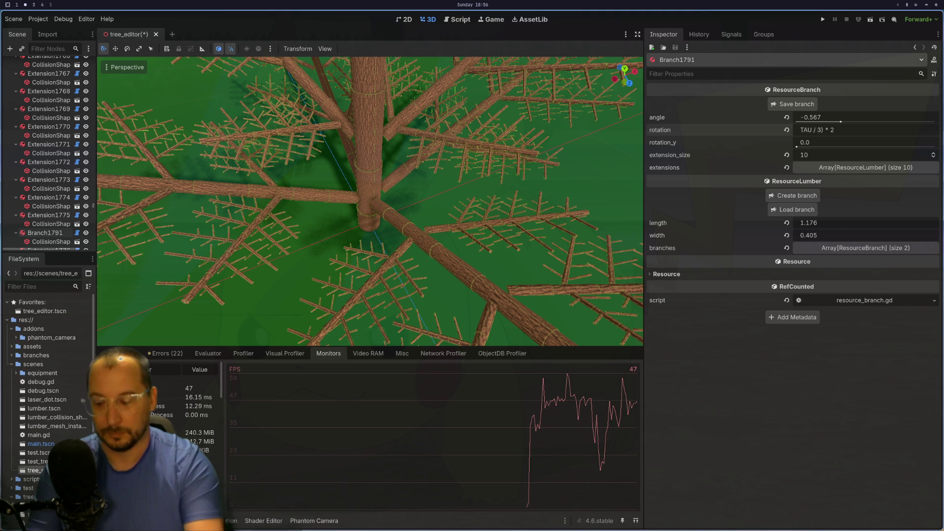
pyautogui.press('Return')
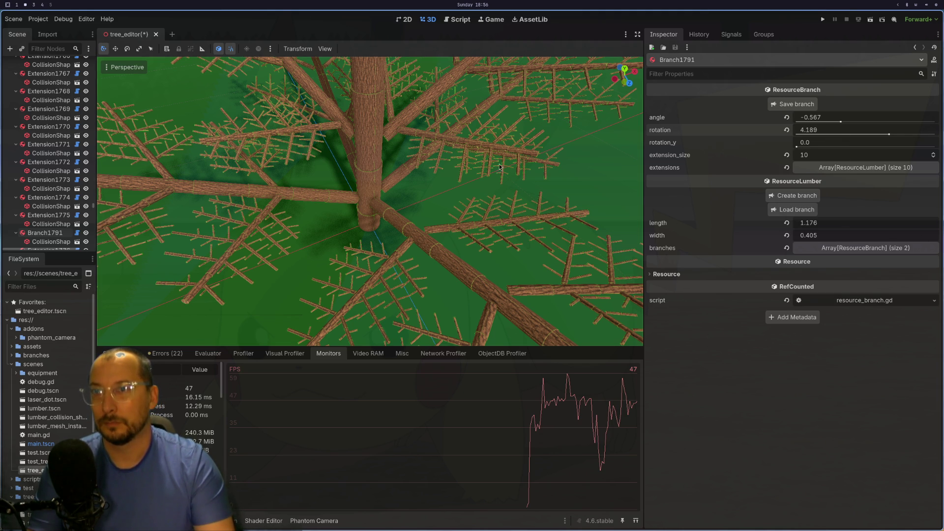
pyautogui.moveTo(423, 197)
pyautogui.mouseDown()
pyautogui.moveTo(441, 198)
pyautogui.moveTo(418, 161)
pyautogui.mouseUp()
pyautogui.click(370, 120)
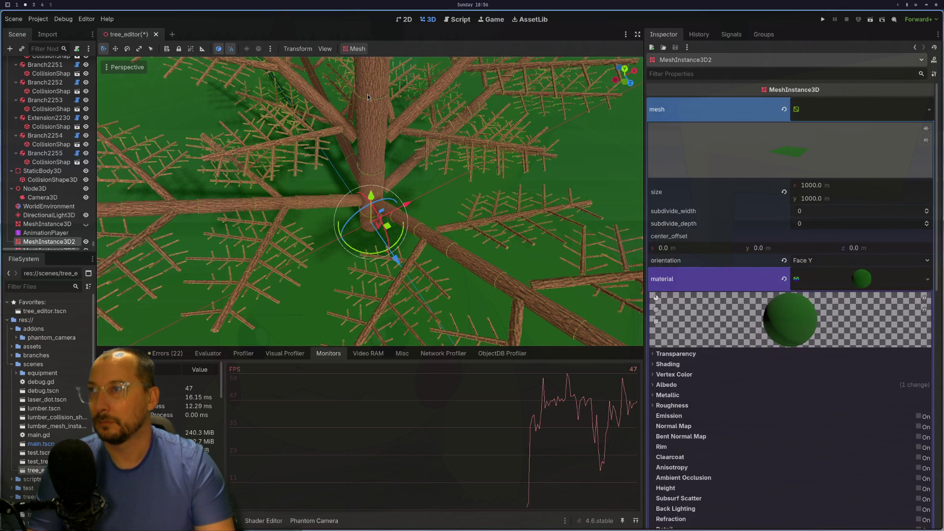
# Select the trunk's collision shape, orbiting the view to a side-on angle
pyautogui.click(374, 132)
pyautogui.click(374, 137)
pyautogui.moveTo(377, 143)
pyautogui.mouseDown()
pyautogui.moveTo(370, 104)
pyautogui.moveTo(371, 139)
pyautogui.mouseUp()
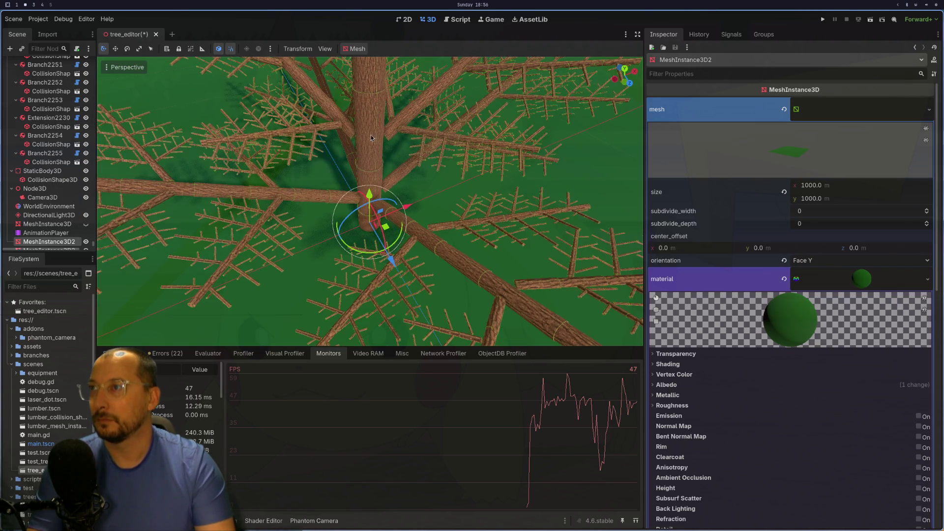
pyautogui.click(364, 100)
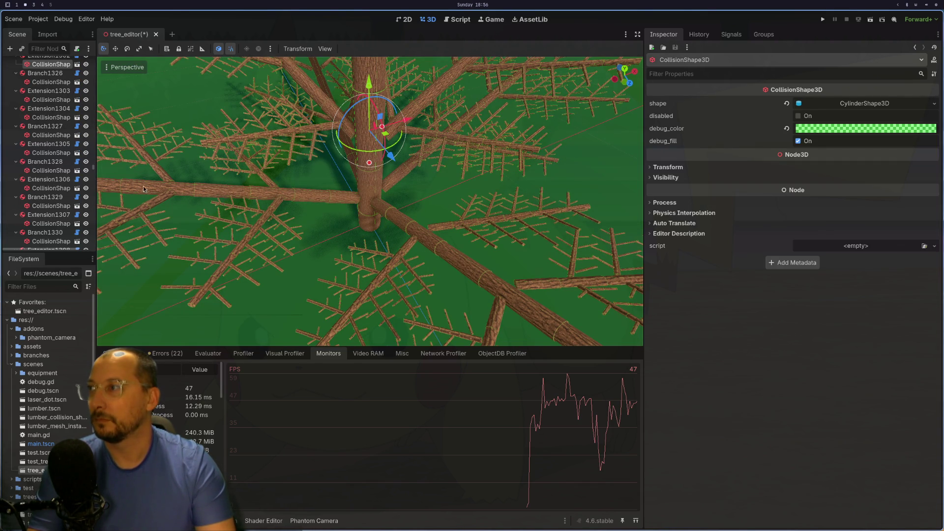
# Load final_big.tres into Extension1302 as its third branch
pyautogui.click(47, 101)
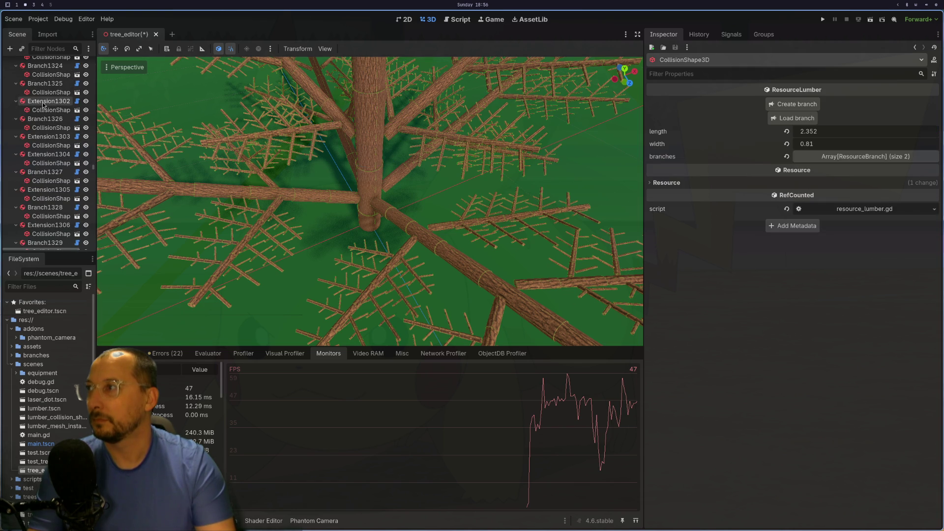
pyautogui.click(792, 120)
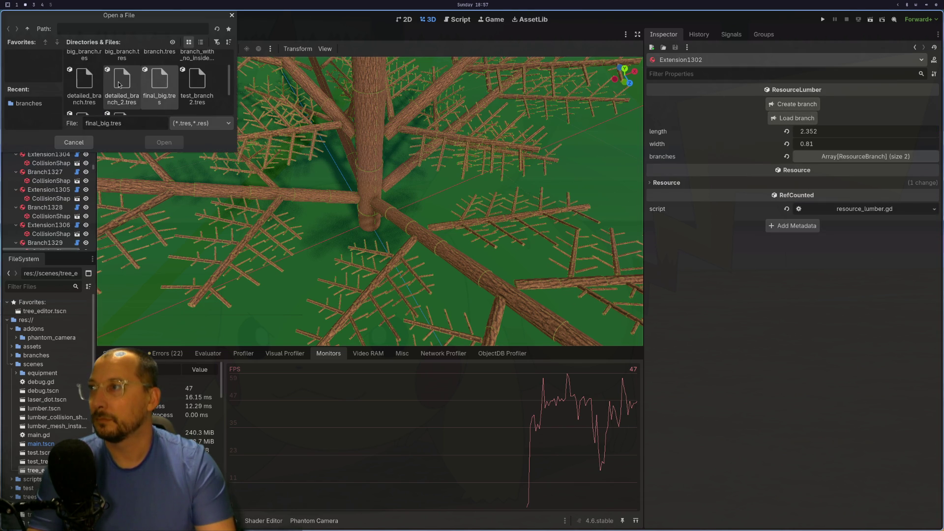
pyautogui.click(146, 86)
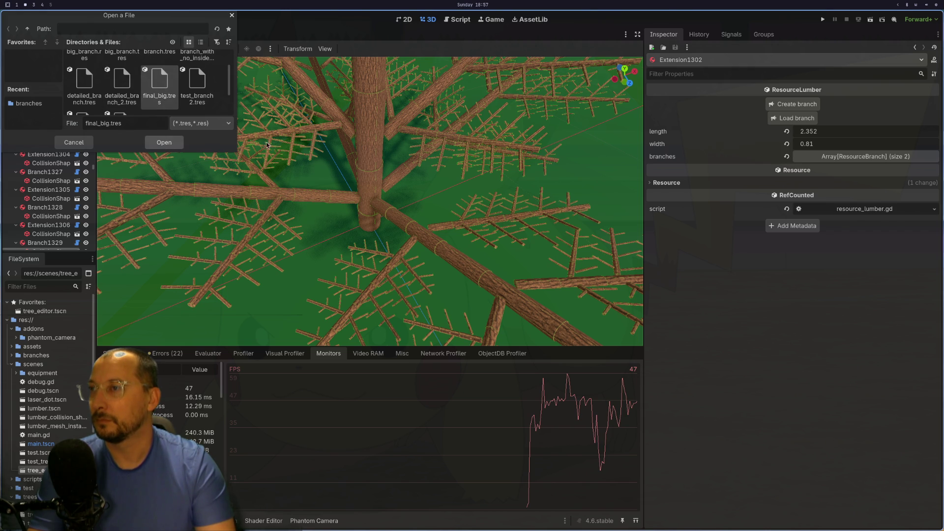
pyautogui.press('Return')
pyautogui.moveTo(411, 159)
pyautogui.mouseDown()
pyautogui.moveTo(360, 142)
pyautogui.moveTo(486, 159)
pyautogui.moveTo(471, 142)
pyautogui.moveTo(403, 140)
pyautogui.moveTo(421, 142)
pyautogui.moveTo(411, 143)
pyautogui.mouseUp()
pyautogui.click(377, 137)
# Select Branch2256 and drag its rotation from 0.0 to 3.967
pyautogui.scroll(3, 423, 140)
pyautogui.click(400, 104)
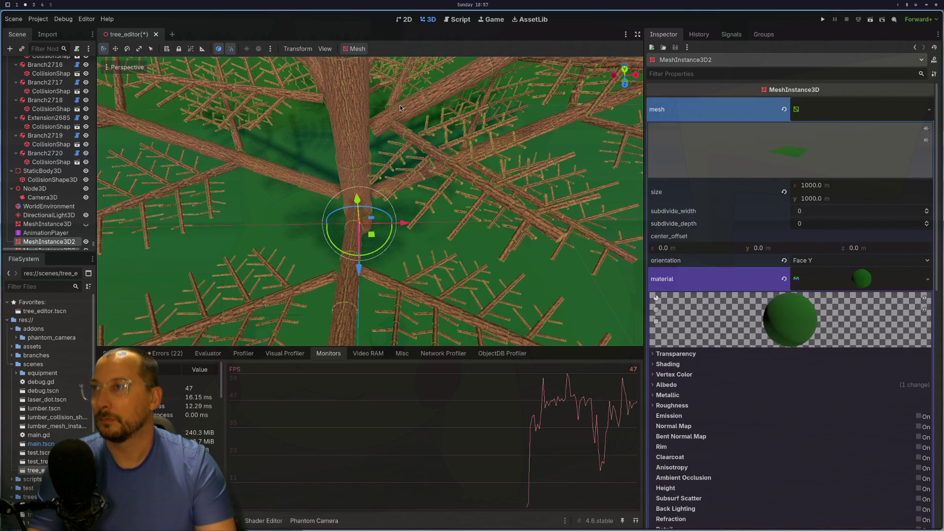
pyautogui.click(400, 104)
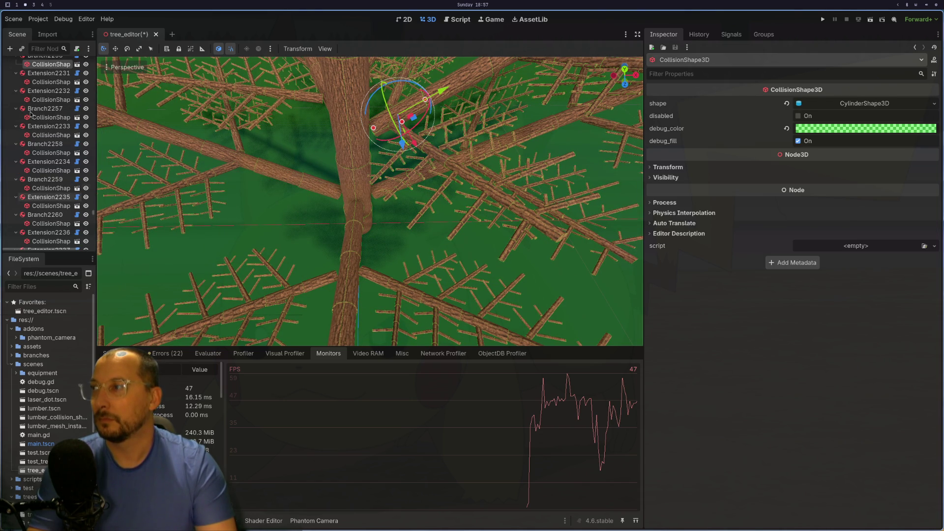
pyautogui.scroll(1, 49, 148)
pyautogui.click(45, 78)
pyautogui.click(127, 93)
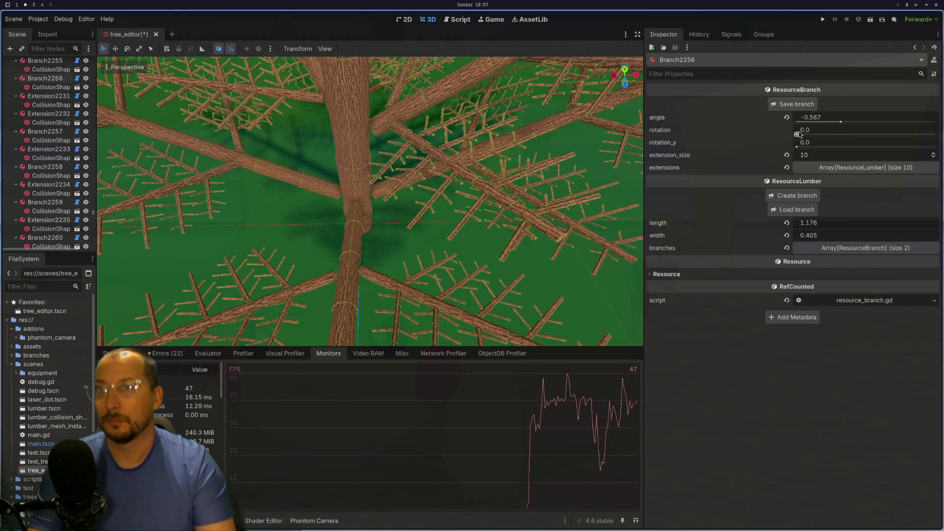
pyautogui.moveTo(796, 136); pyautogui.dragTo(884, 136)
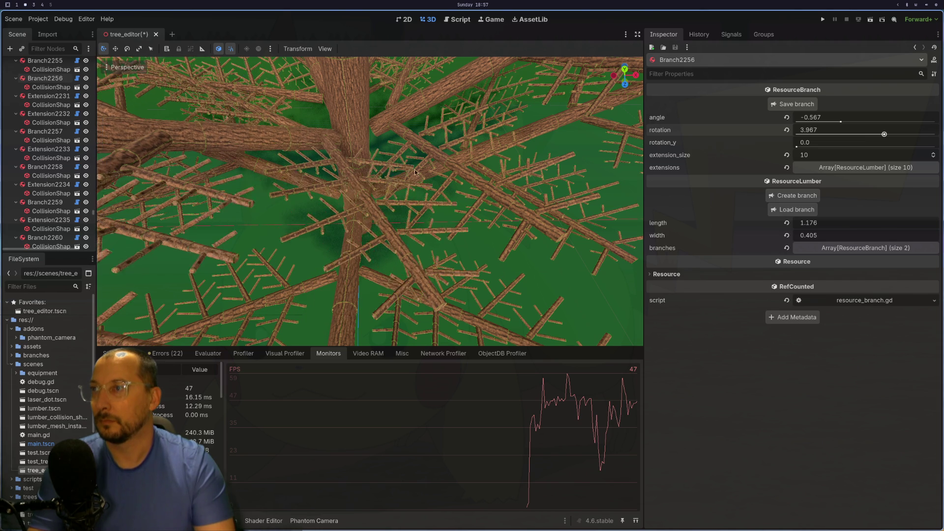
# Orbit around the tree to inspect the evenly spread limbs and their collision shapes
pyautogui.scroll(-10, 403, 167)
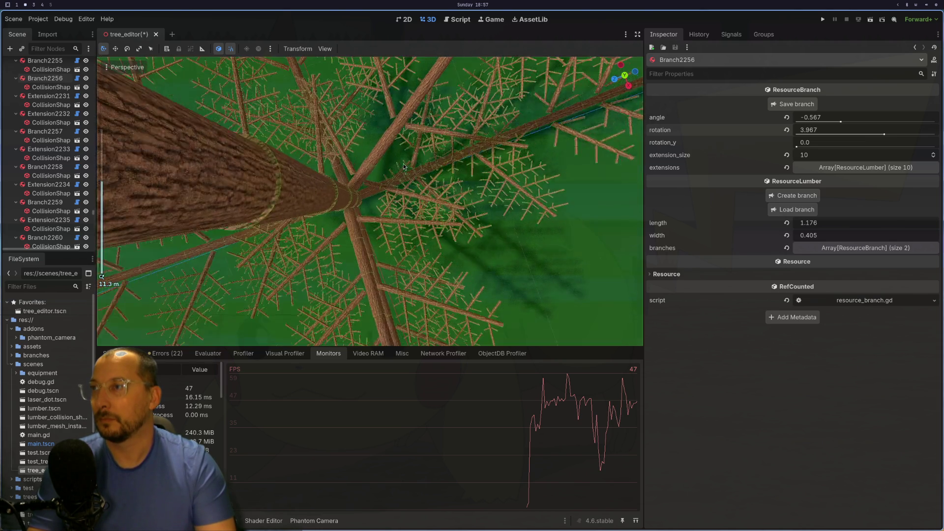
pyautogui.scroll(8, 373, 123)
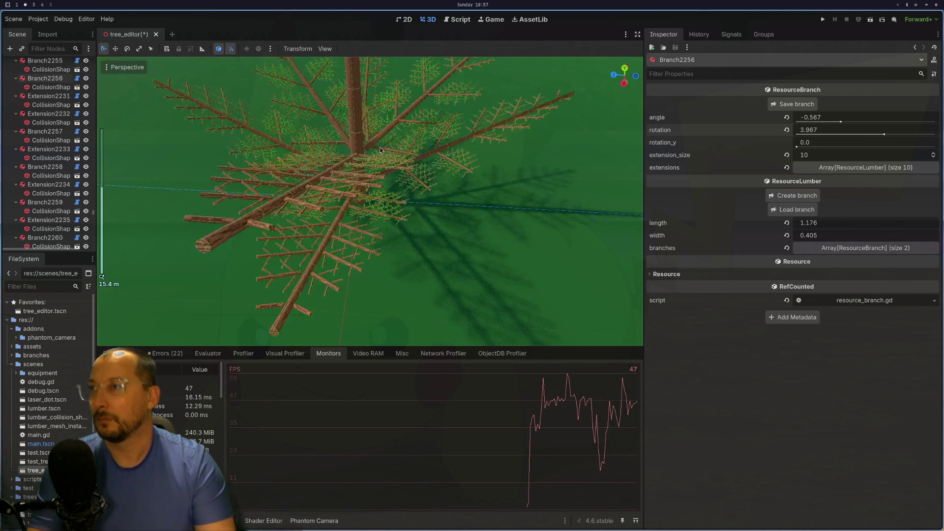
pyautogui.moveTo(473, 181)
pyautogui.mouseDown()
pyautogui.moveTo(493, 179)
pyautogui.moveTo(468, 192)
pyautogui.moveTo(541, 167)
pyautogui.moveTo(585, 175)
pyautogui.moveTo(456, 192)
pyautogui.mouseUp()
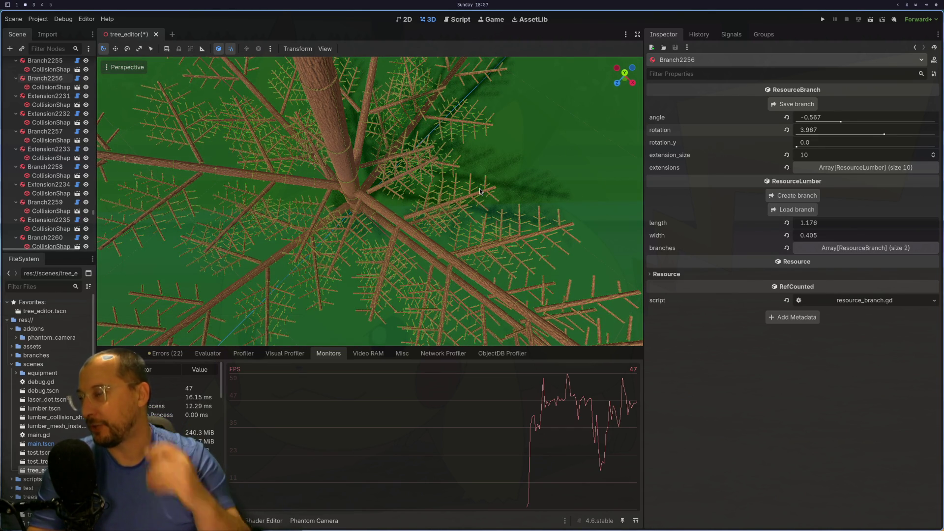
pyautogui.moveTo(480, 190)
pyautogui.mouseDown()
pyautogui.moveTo(478, 169)
pyautogui.moveTo(344, 143)
pyautogui.moveTo(333, 95)
pyautogui.mouseUp()
pyautogui.scroll(3, 339, 139)
pyautogui.click(338, 108)
pyautogui.click(337, 117)
pyautogui.click(337, 85)
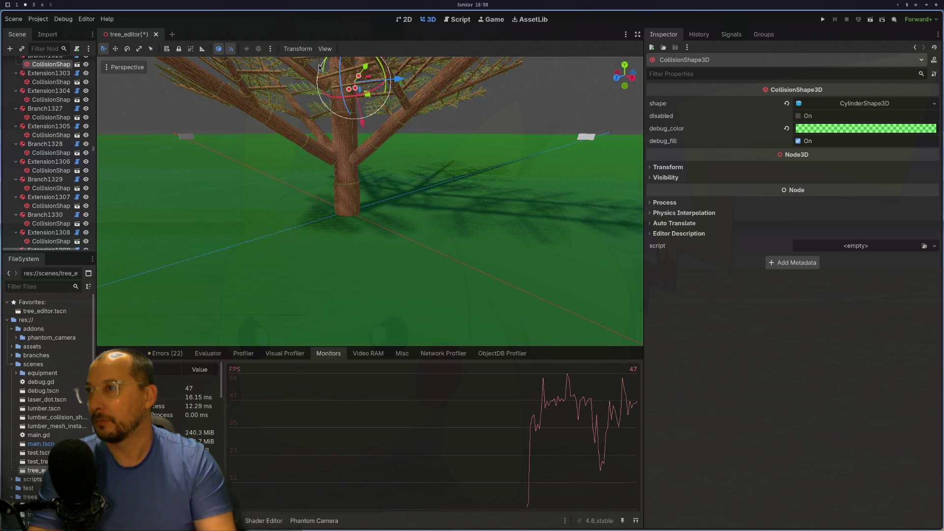
# Delete all three ResourceBranch entries from Extension1302, leaving its branches list at size 0
pyautogui.click(339, 105)
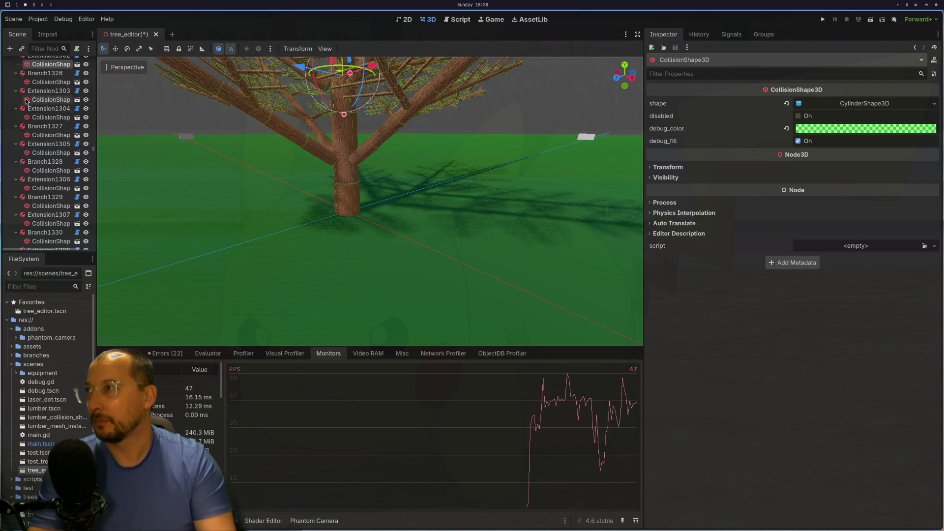
pyautogui.scroll(3, 59, 138)
pyautogui.click(42, 104)
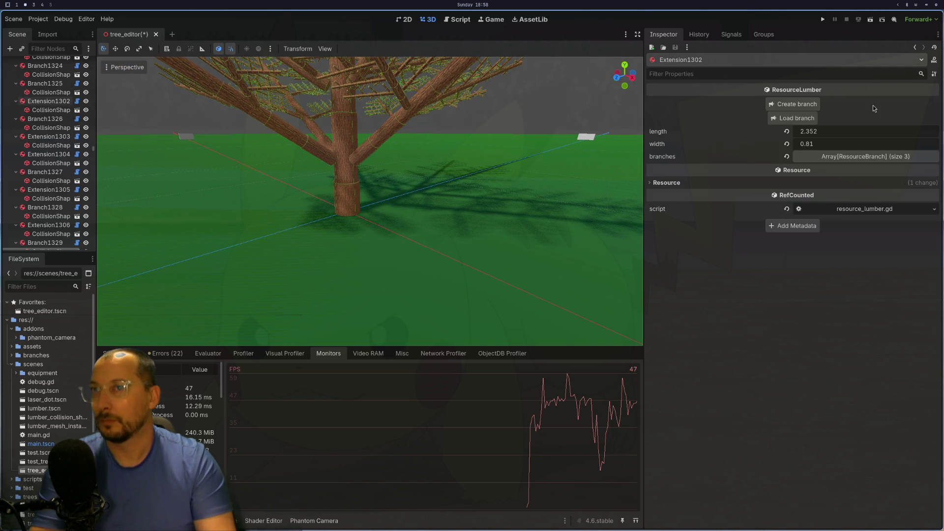
pyautogui.click(839, 158)
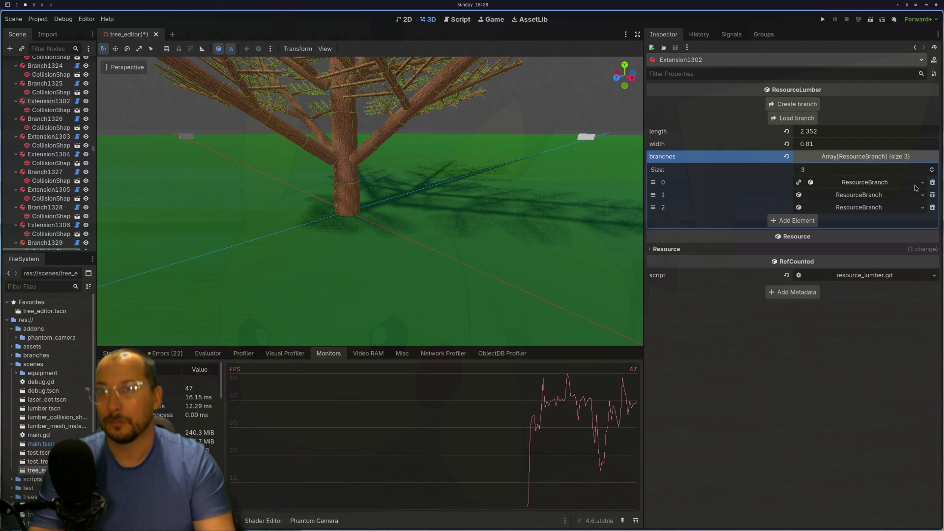
pyautogui.click(931, 183)
pyautogui.click(931, 183)
pyautogui.click(932, 183)
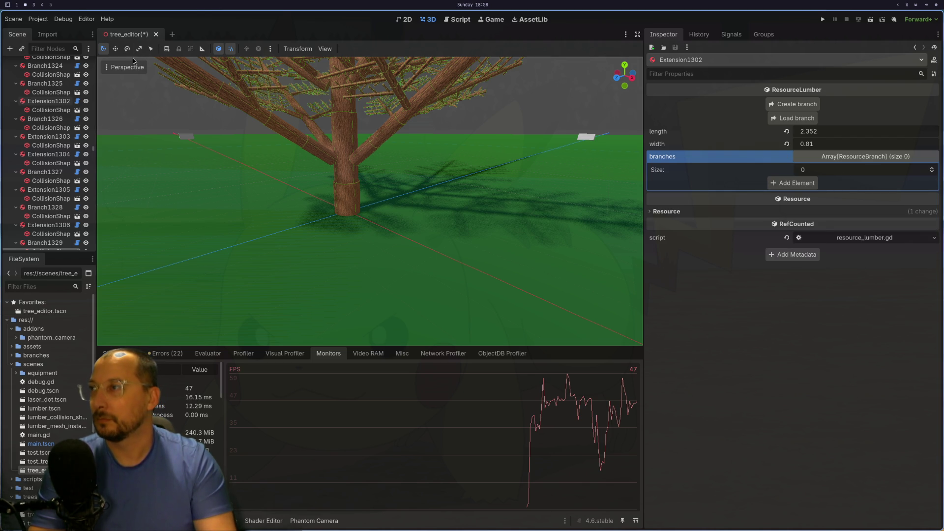
# Save tree_editor.tscn, then open a new scene and switch back to it
pyautogui.hotkey('ctrl', 's')
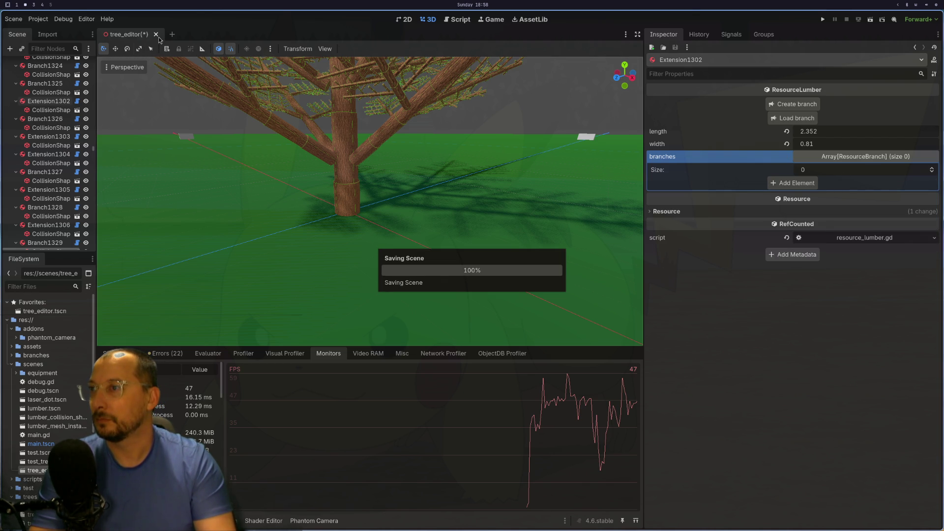
pyautogui.click(159, 40)
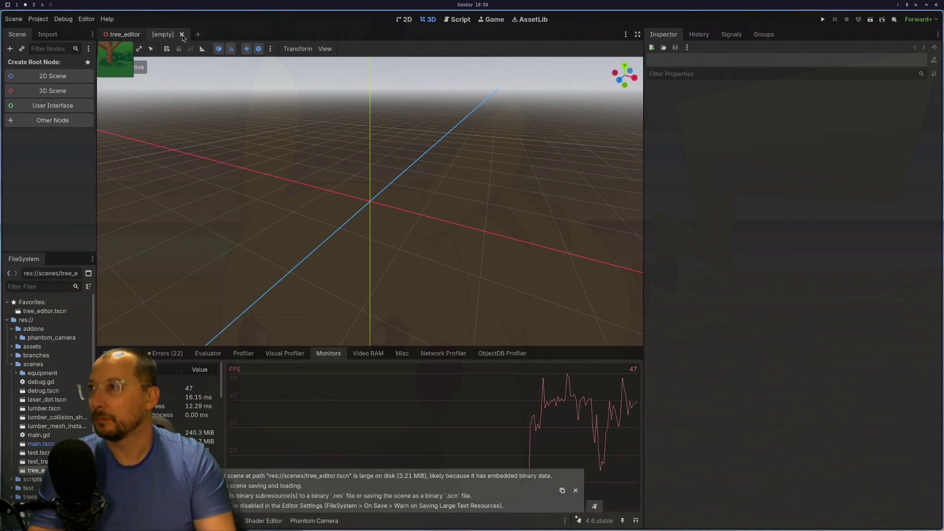
pyautogui.click(126, 39)
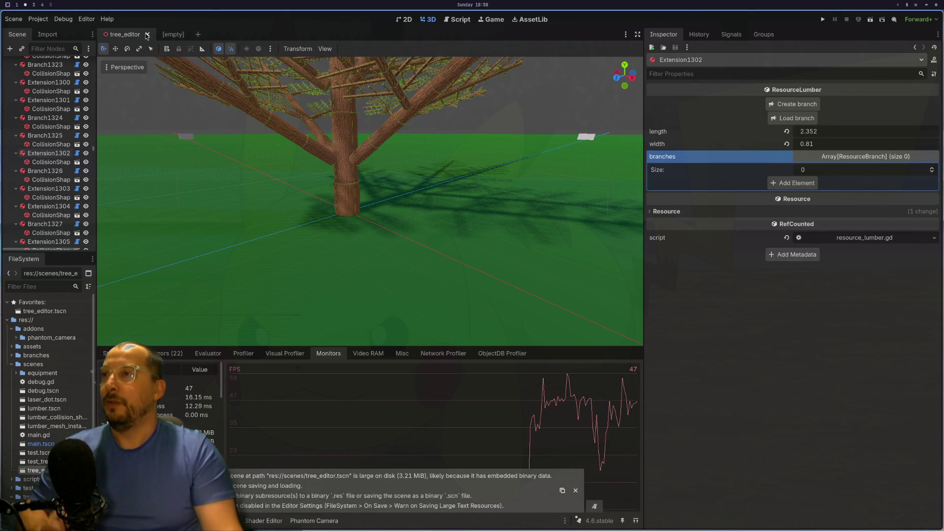
# Close the tree_editor scene tab
pyautogui.click(146, 34)
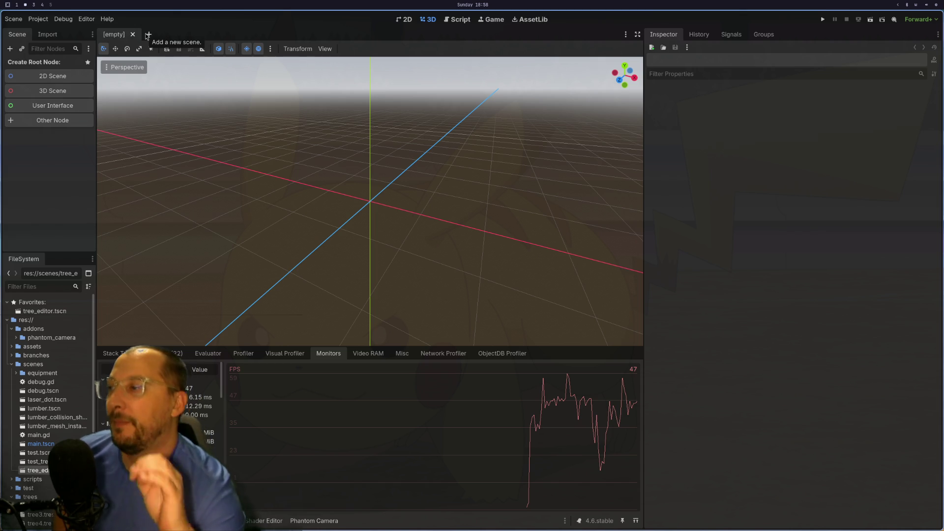
pyautogui.press('super+4')
pyautogui.press('super+2')
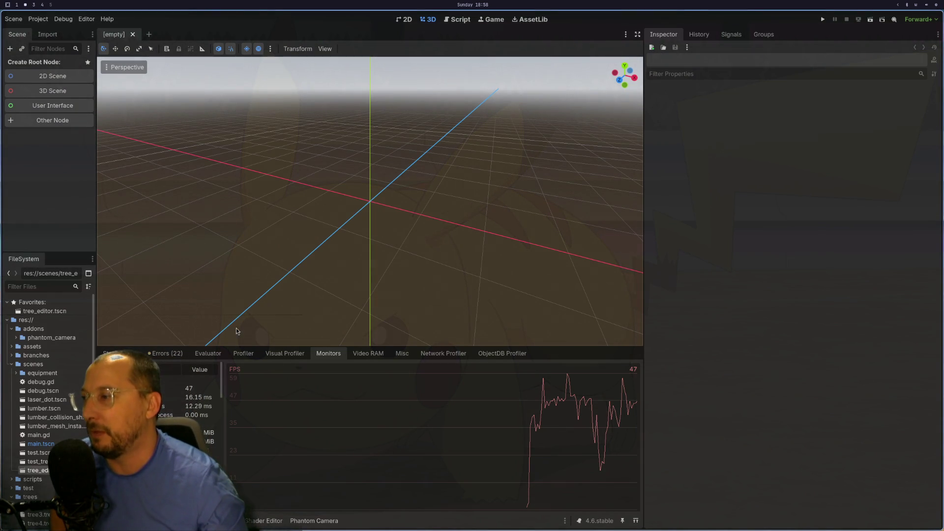
# Reopen tree_editor.tscn from the FileSystem dock, now showing only bare ground
pyautogui.click(37, 462)
pyautogui.click(37, 470)
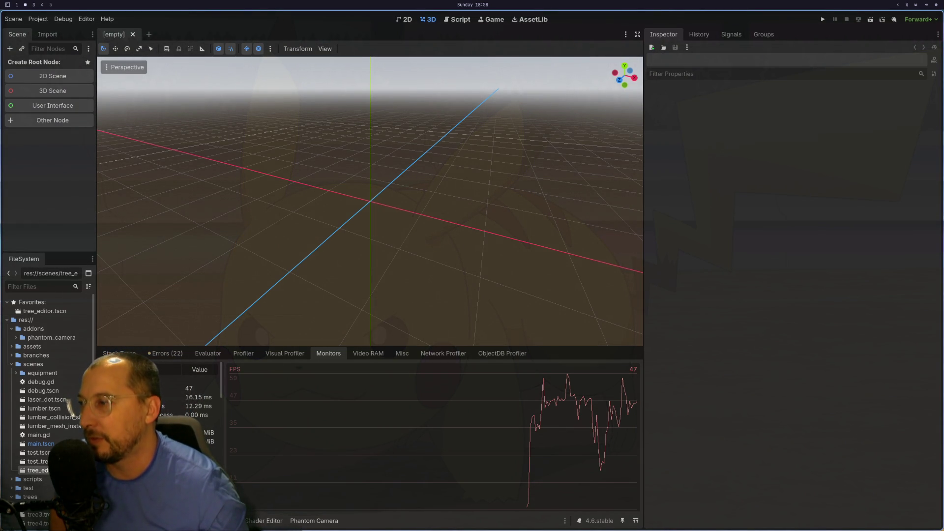
pyautogui.click(365, 355)
pyautogui.click(338, 356)
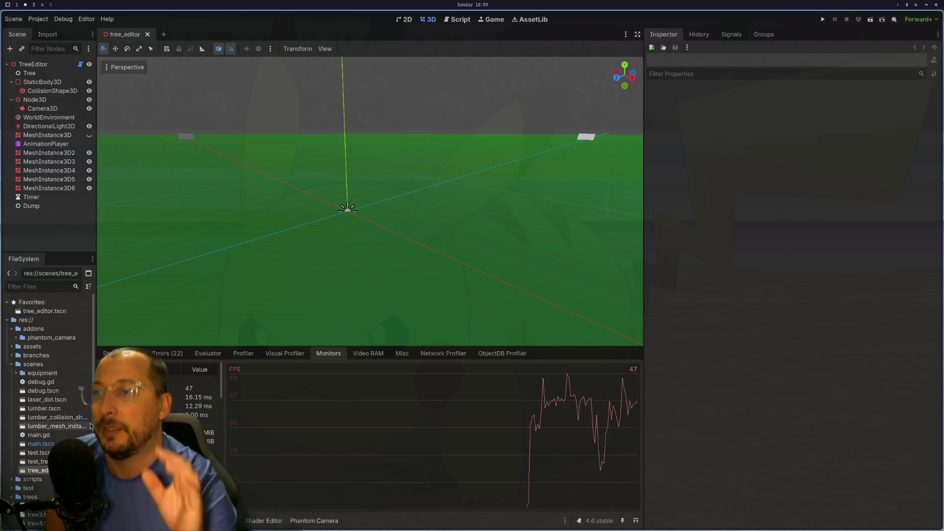
# Select the TreeEditor node and load tree10.res through Load File to restore the branching tree
pyautogui.click(36, 72)
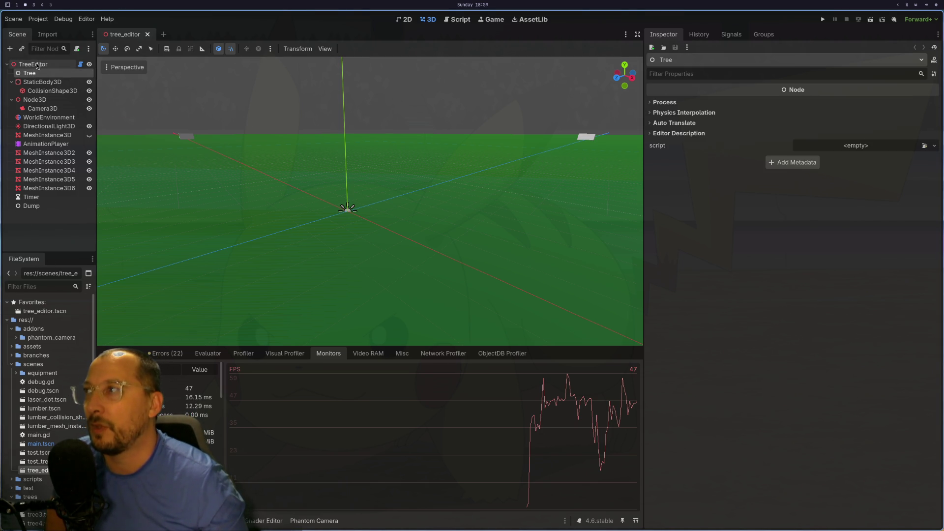
pyautogui.click(33, 65)
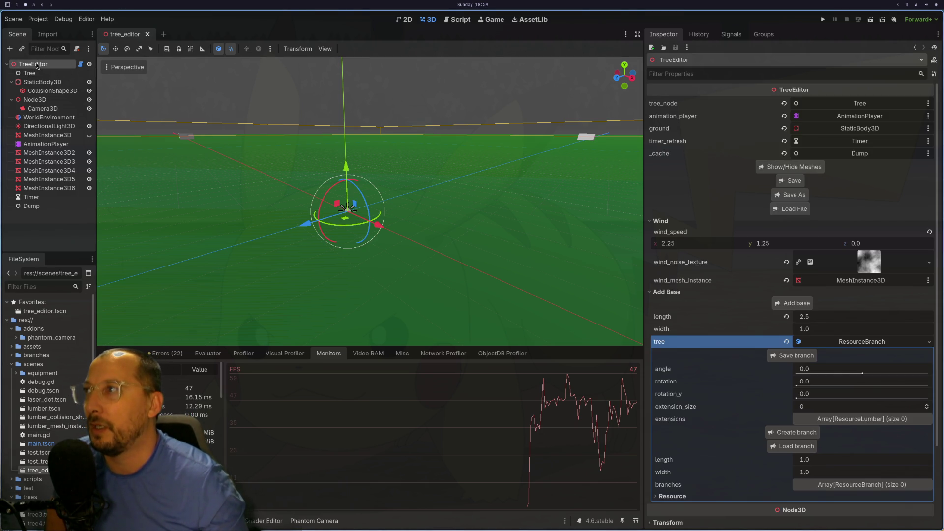
pyautogui.click(790, 209)
pyautogui.scroll(-2, 126, 84)
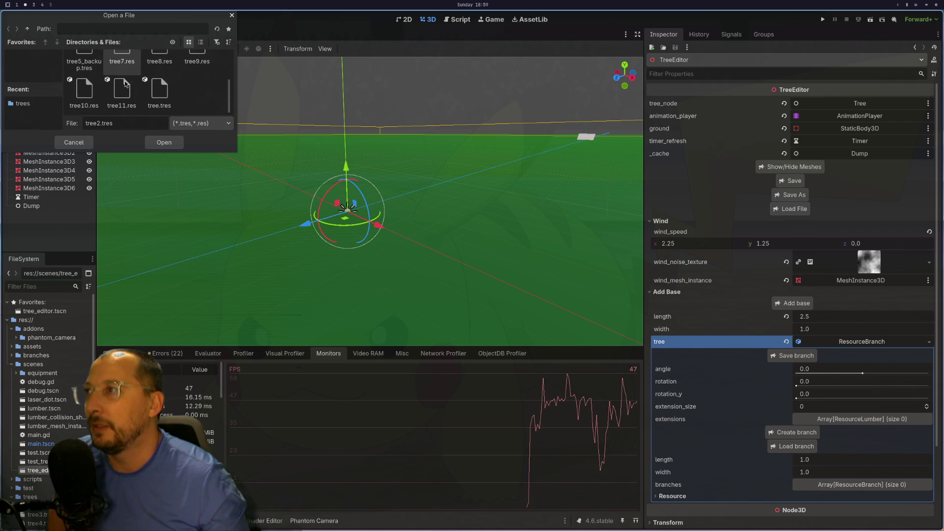
pyautogui.click(84, 91)
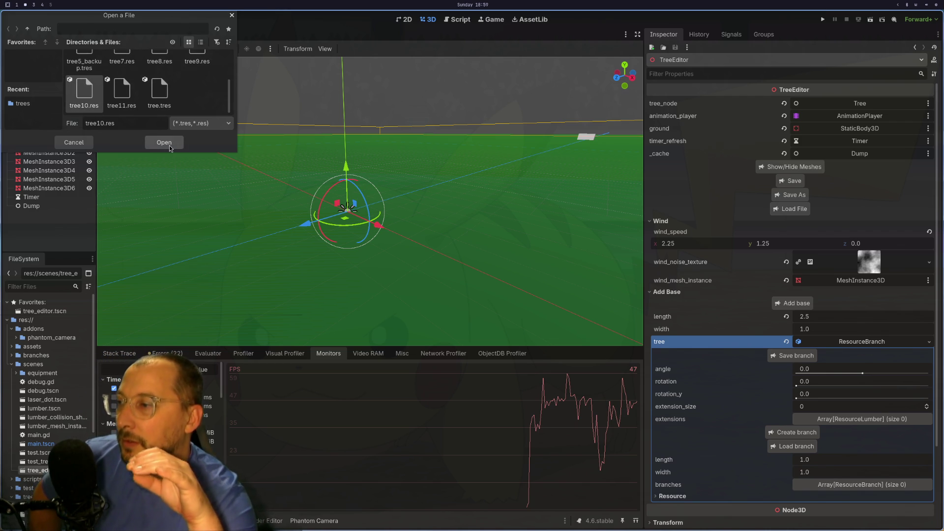
pyautogui.click(169, 145)
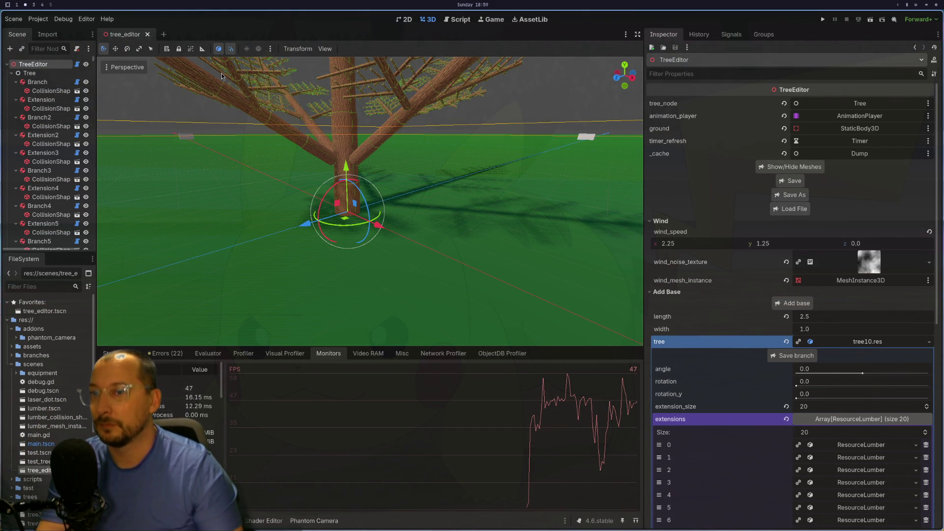
pyautogui.press('super+1')
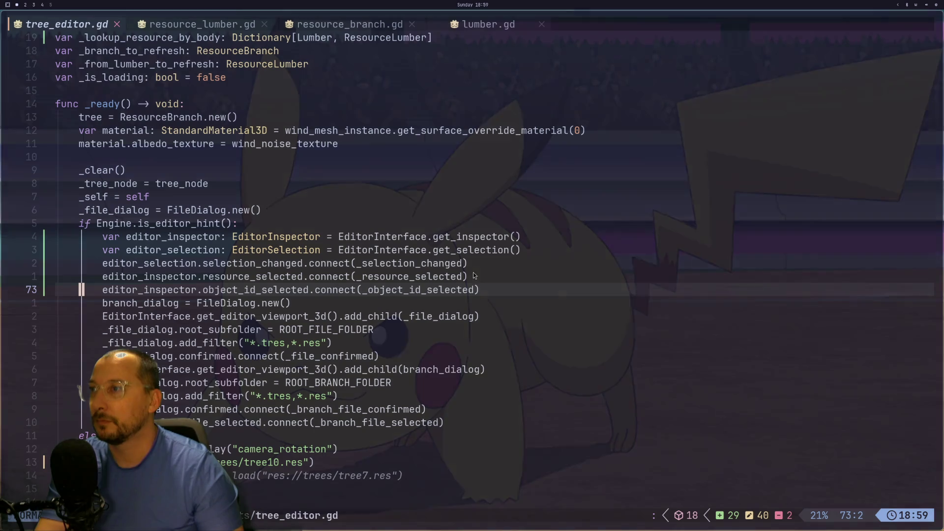
# Navigate tree_editor.gd to the editor-only block in _add_lumber
pyautogui.press('k')
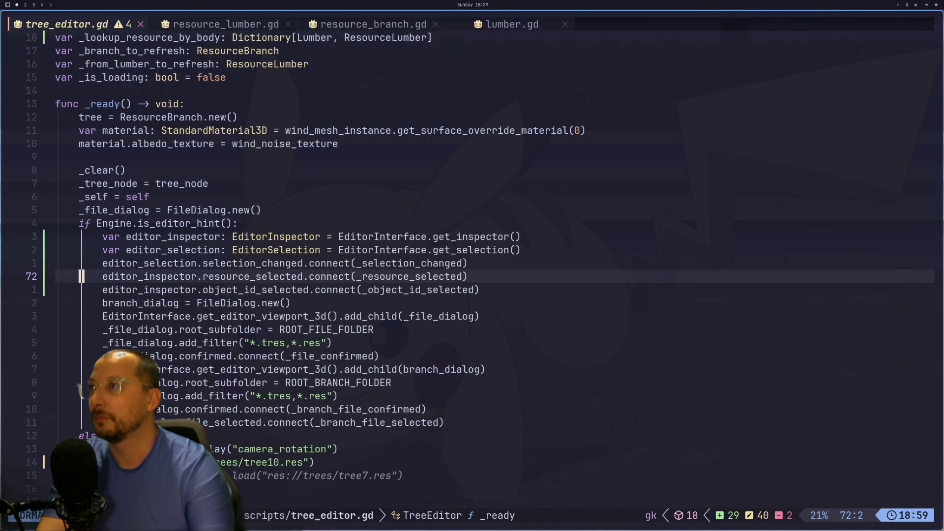
pyautogui.press('k')
pyautogui.press('k')
pyautogui.press('k')
pyautogui.press('j')
pyautogui.press('j')
pyautogui.press('j')
pyautogui.press('j')
pyautogui.press('j')
pyautogui.press('j')
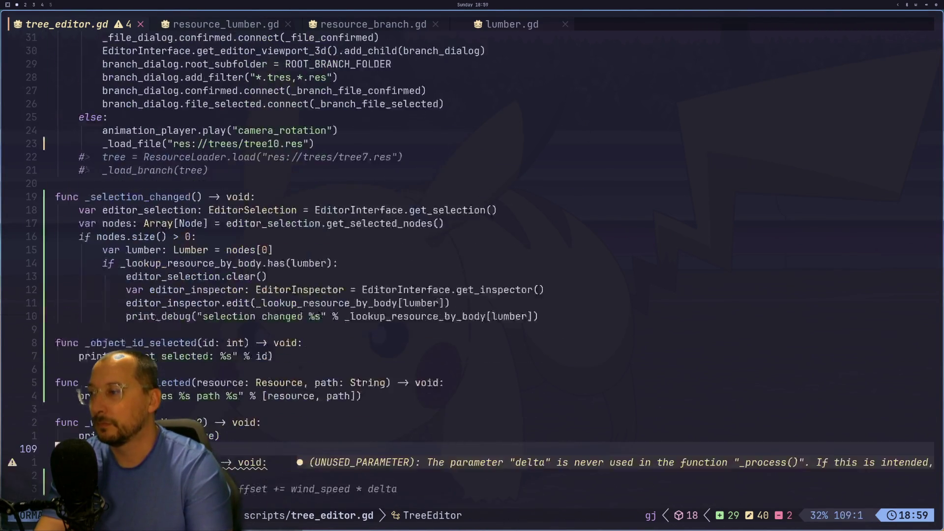
pyautogui.press('j')
pyautogui.press('j')
pyautogui.press('j')
pyautogui.hotkey('ctrl', 'd')
pyautogui.hotkey('ctrl', 'd')
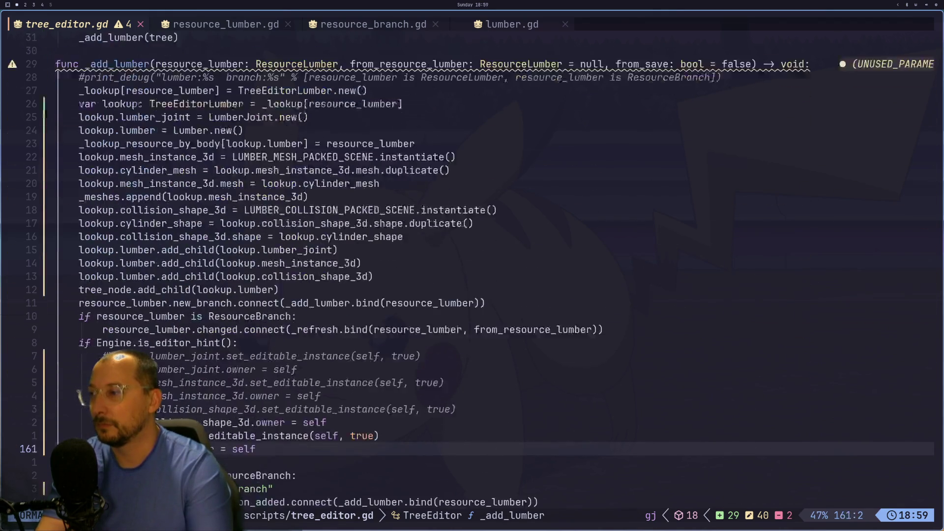
pyautogui.press('j')
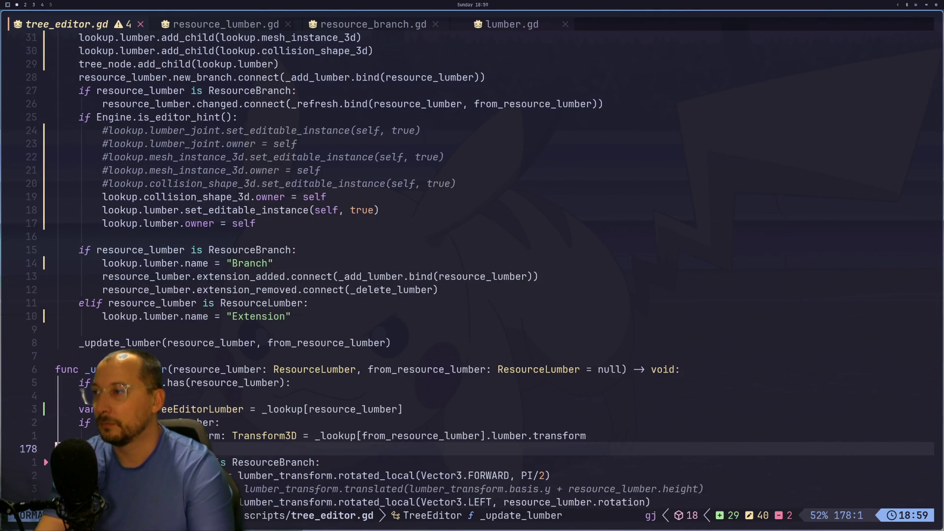
pyautogui.press('k')
pyautogui.press('{')
pyautogui.press('{')
pyautogui.press('{')
pyautogui.hotkey('ctrl', 'd')
pyautogui.hotkey('ctrl', 'd')
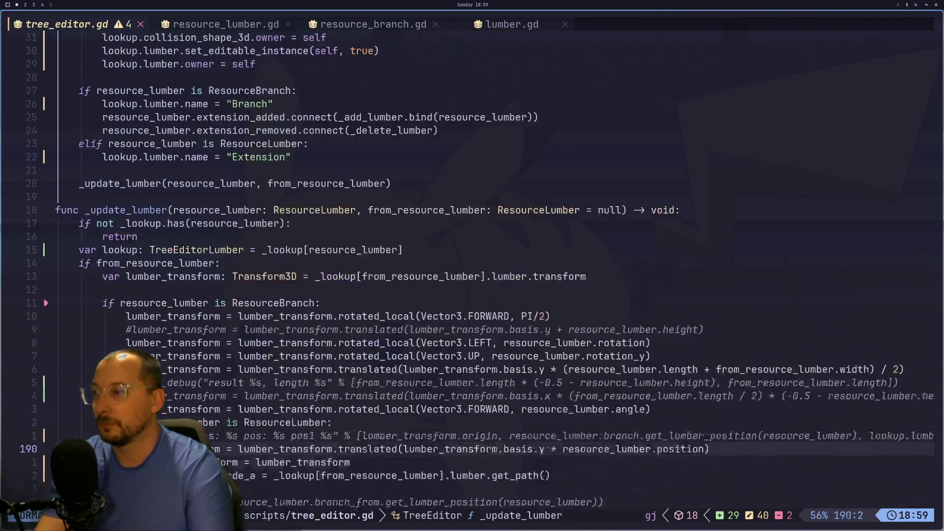
pyautogui.press('k')
pyautogui.press('k')
pyautogui.press('k')
pyautogui.press('k')
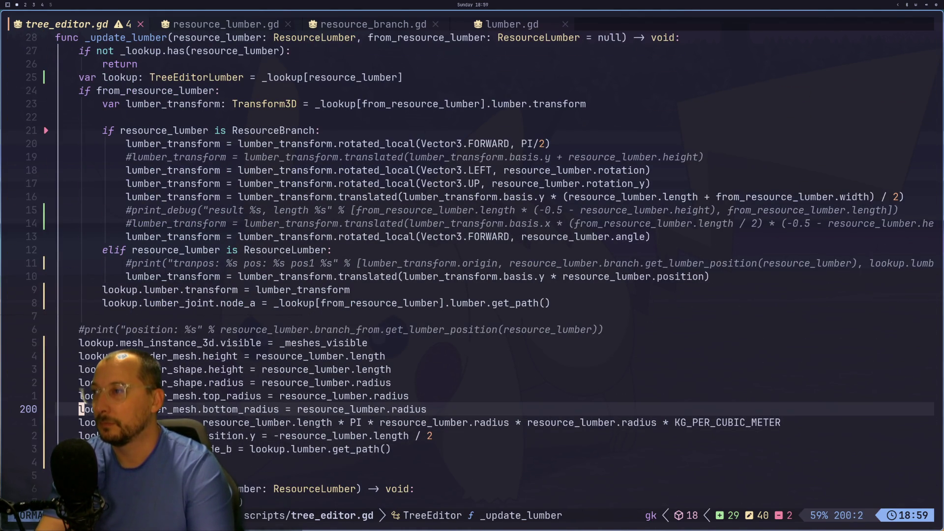
pyautogui.press('k')
pyautogui.press('k')
pyautogui.press('k')
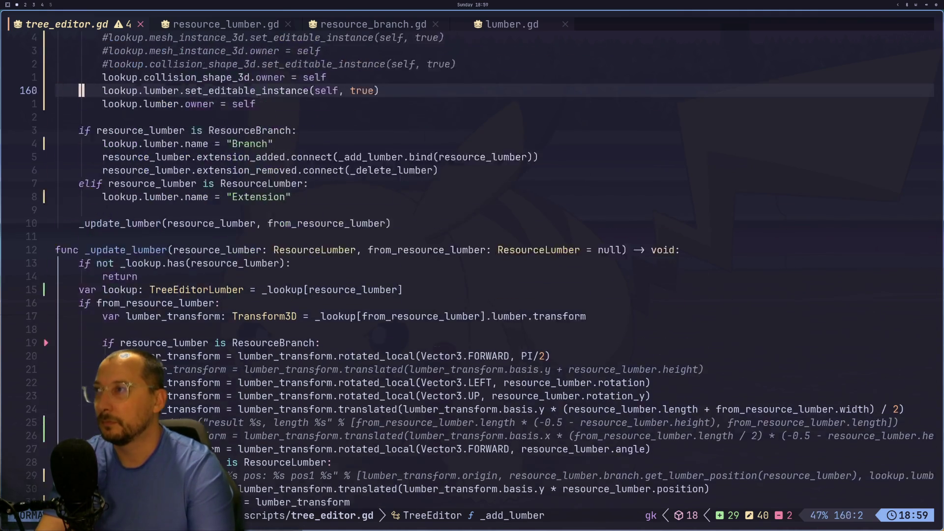
pyautogui.press('j')
pyautogui.press('j')
pyautogui.press('j')
pyautogui.press('j')
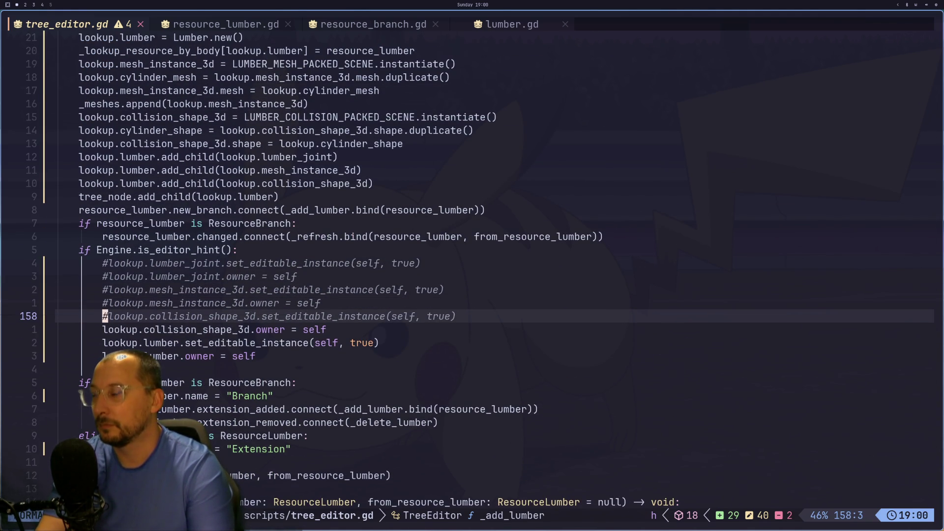
# Uncomment the collision_shape_3d.set_editable_instance line
pyautogui.press('a')
pyautogui.press('BackSpace')
pyautogui.press('Escape')
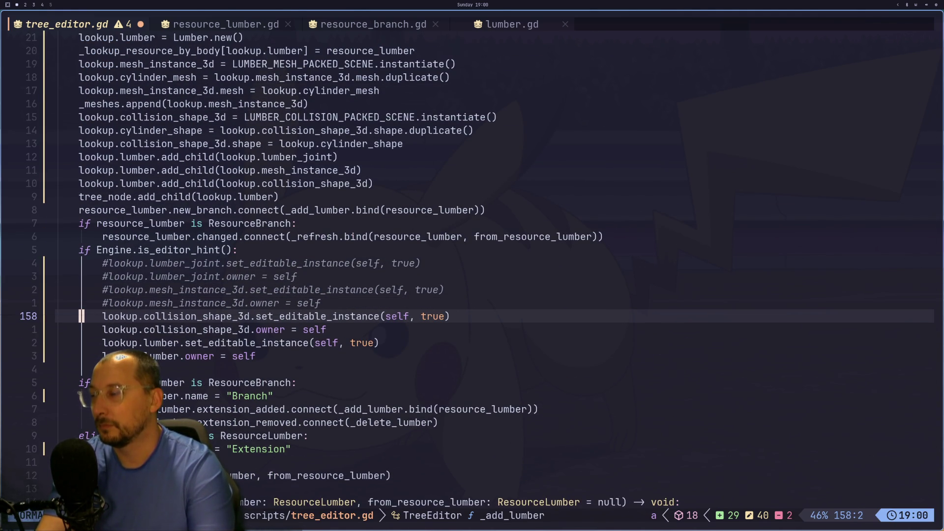
pyautogui.press('u')
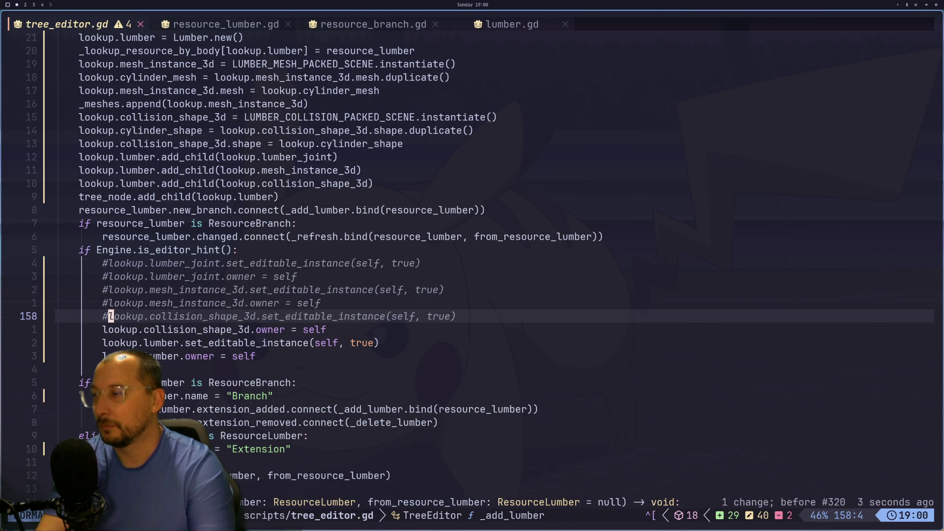
pyautogui.press('X')
pyautogui.press('j')
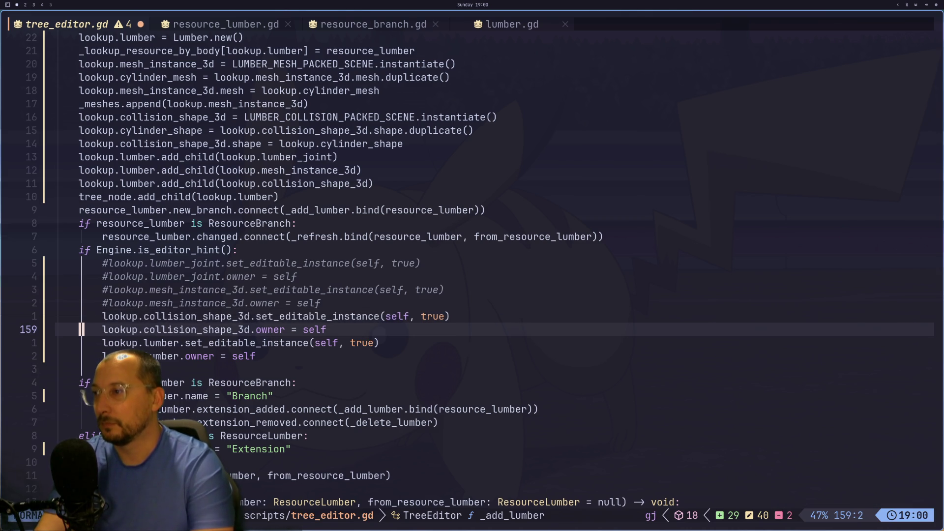
# Replace 'self' with 'lookup.lumber' as the collision shape's owner
pyautogui.press('j')
pyautogui.press('j')
pyautogui.press('v')
pyautogui.press('e')
pyautogui.press('e')
pyautogui.press('e')
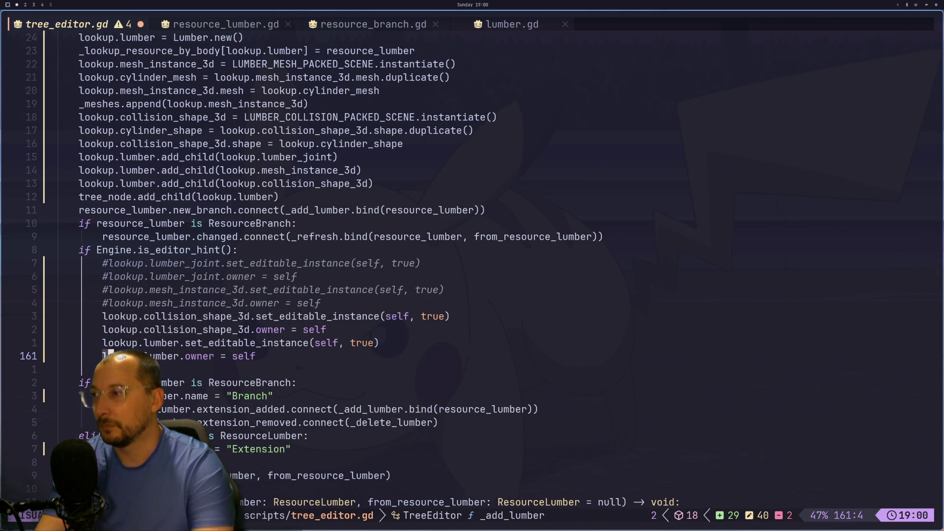
pyautogui.press('y')
pyautogui.press('k')
pyautogui.press('w')
pyautogui.press('w')
pyautogui.press('w')
pyautogui.press('k')
pyautogui.press('c')
pyautogui.press('i')
pyautogui.press('w')
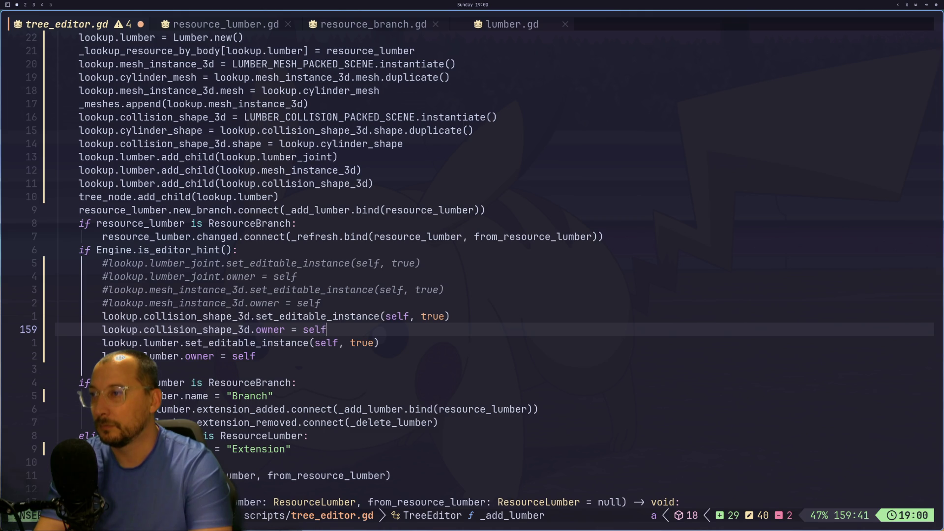
pyautogui.press('Escape')
# Save tree_editor.gd with :w and return to Godot
pyautogui.write('p:w')
pyautogui.press('Return')
pyautogui.press('super+2')
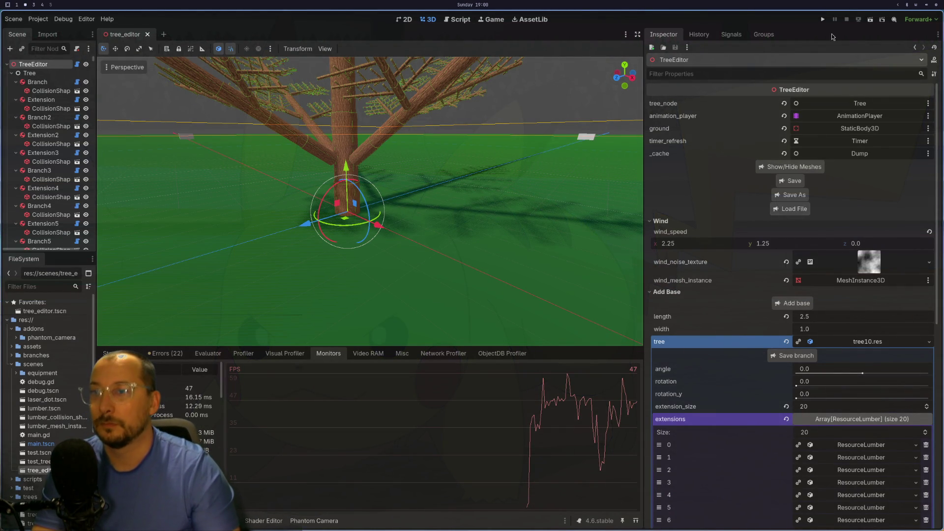
# Force-kill the running Godot process from btop
pyautogui.press('super+s')
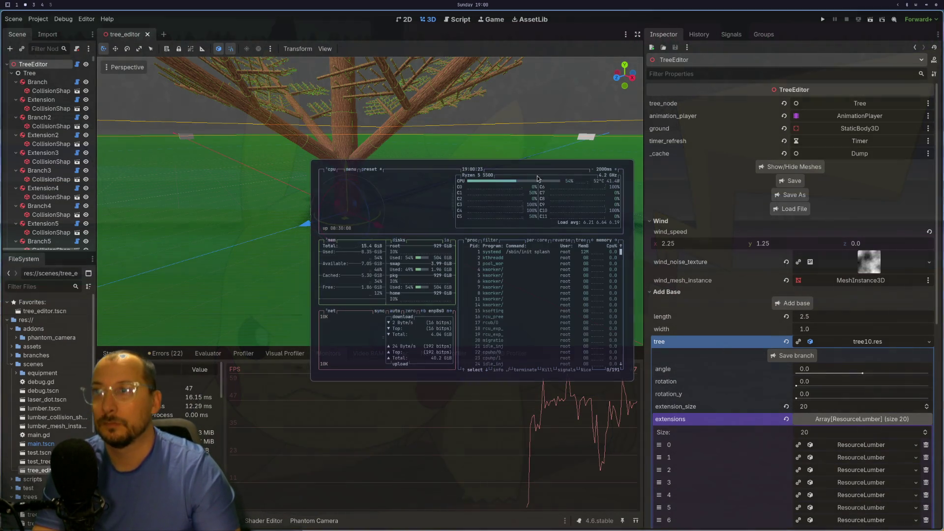
pyautogui.press('Down')
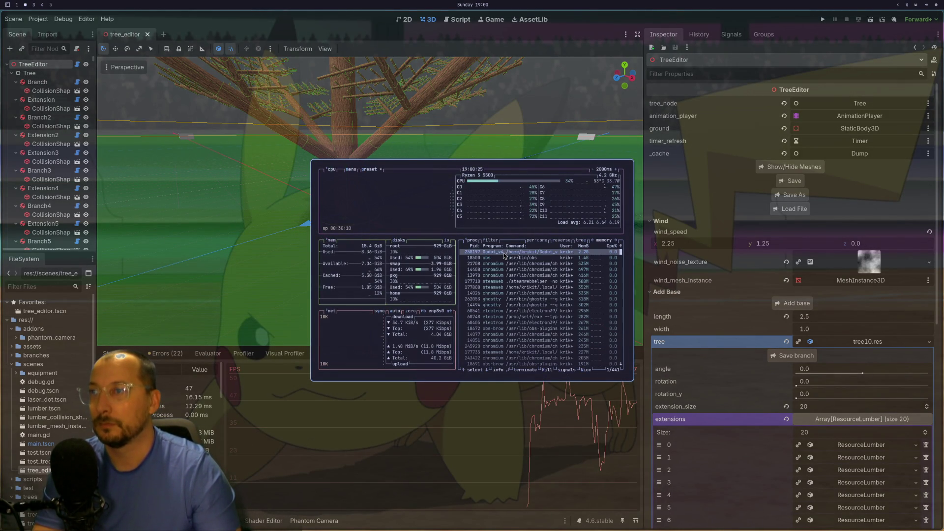
pyautogui.press('k')
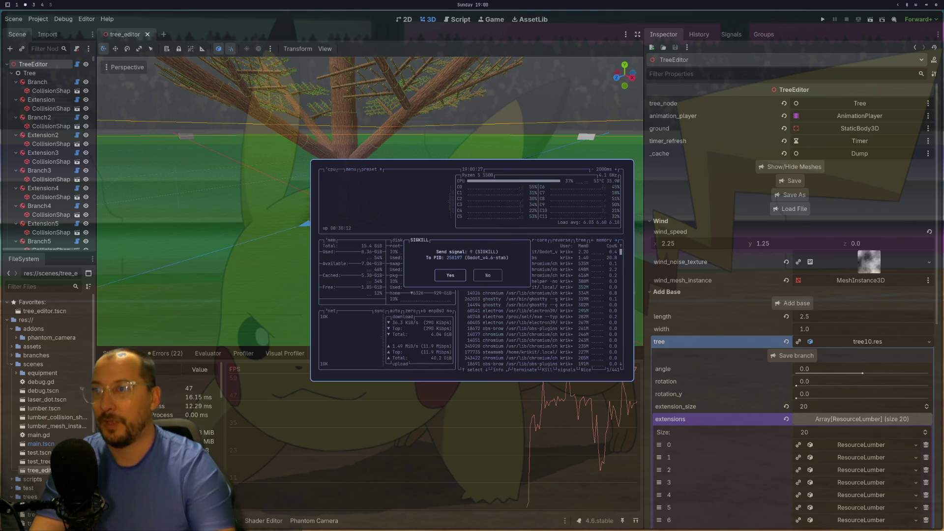
pyautogui.press('Return')
# Relaunch Godot from the launcher and open the Arborist project for editing
pyautogui.press('super+space')
pyautogui.press('Escape')
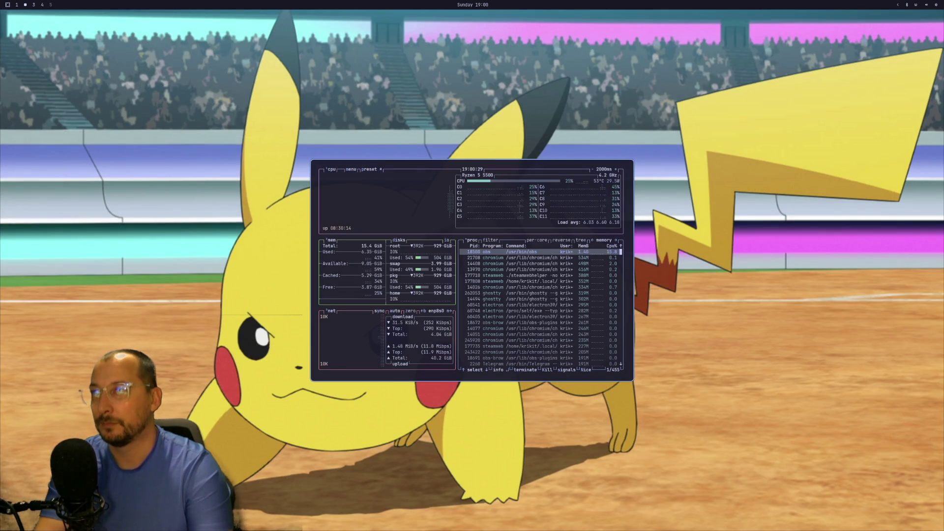
pyautogui.press('super+s')
pyautogui.press('super+space')
pyautogui.write('godot')
pyautogui.press('Return')
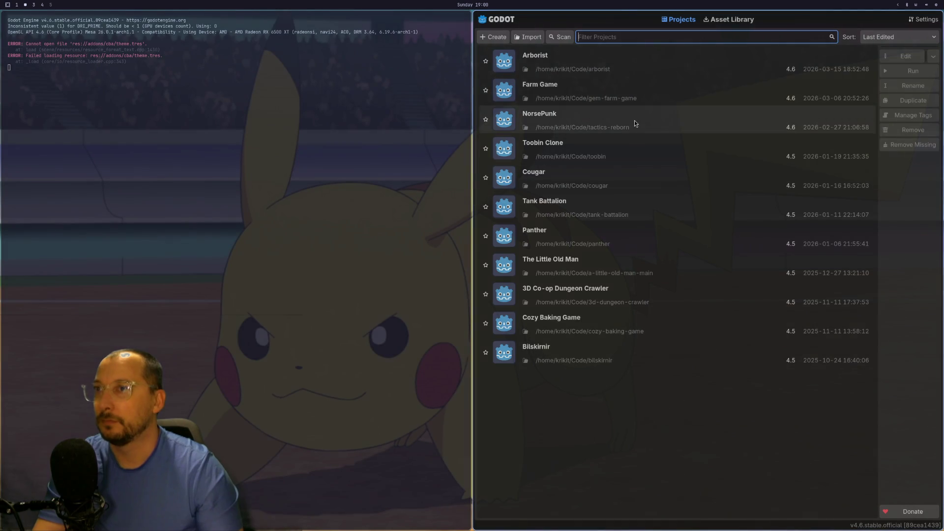
pyautogui.click(605, 63)
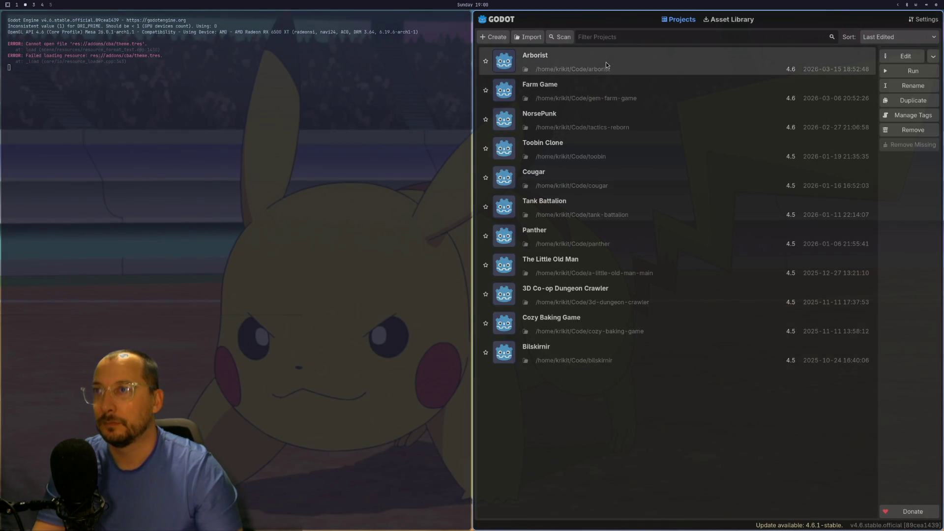
pyautogui.click(895, 56)
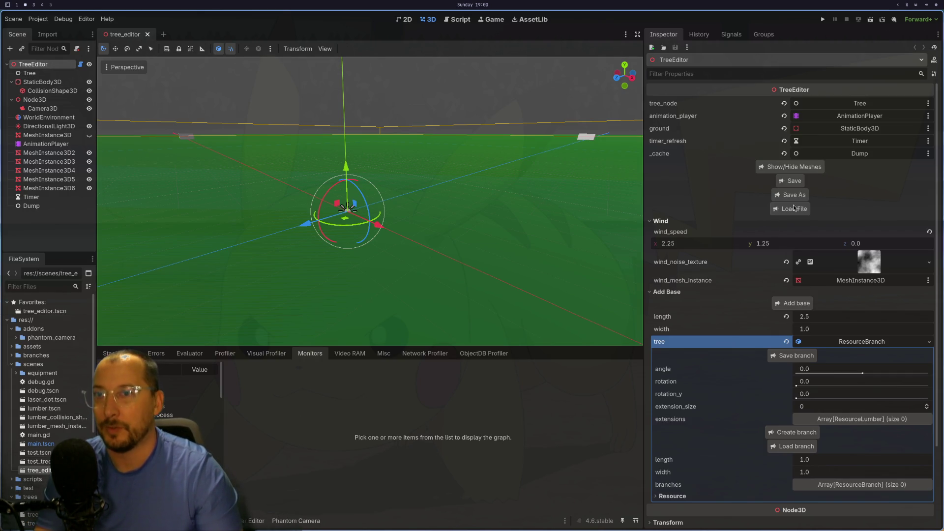
# Reload tree10.res through the Load File dialog
pyautogui.click(790, 208)
pyautogui.scroll(-1, 183, 90)
pyautogui.click(84, 91)
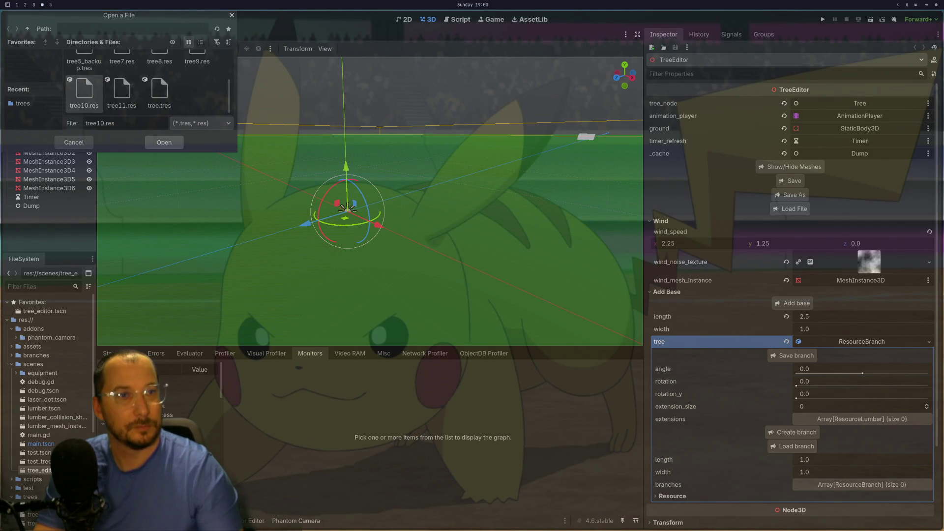
pyautogui.press('Return')
# Zoom in and select Extension1302, then Extension1303, directly in the 3D view
pyautogui.scroll(4, 370, 201)
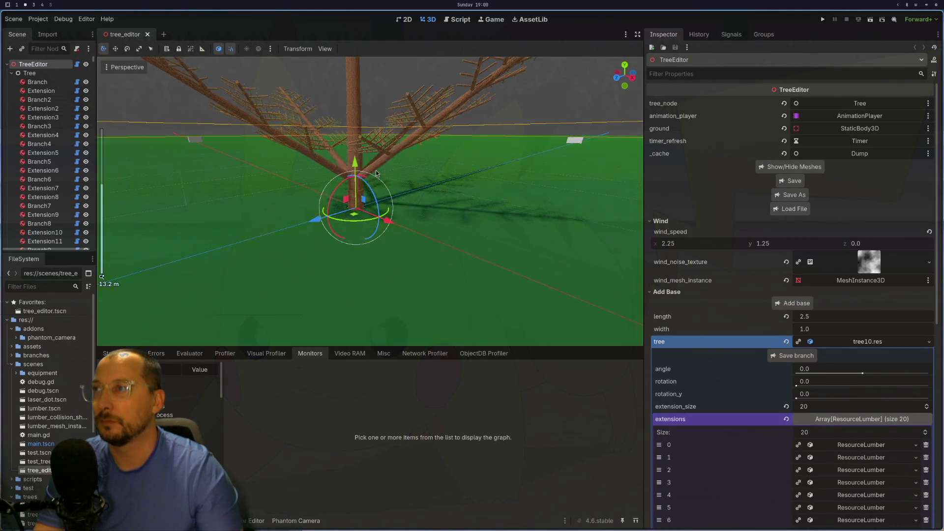
pyautogui.click(364, 246)
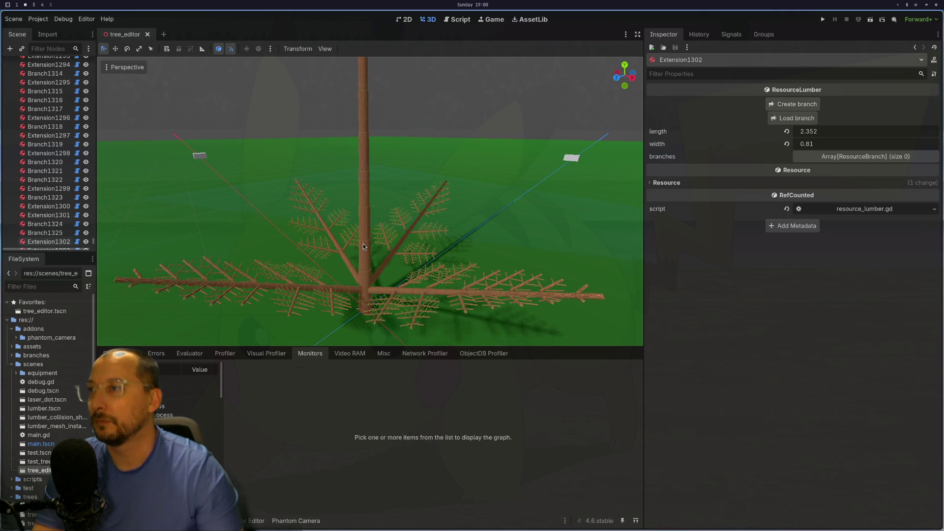
pyautogui.click(364, 238)
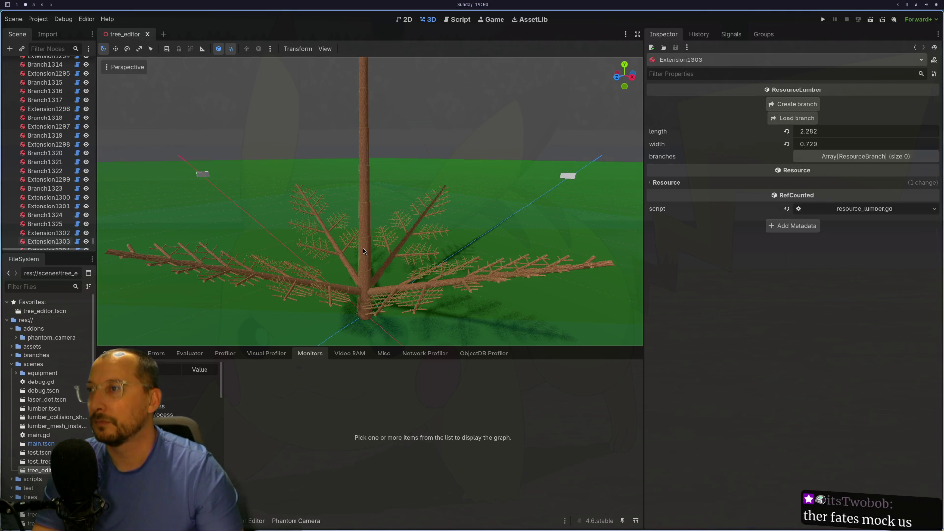
pyautogui.scroll(5, 363, 251)
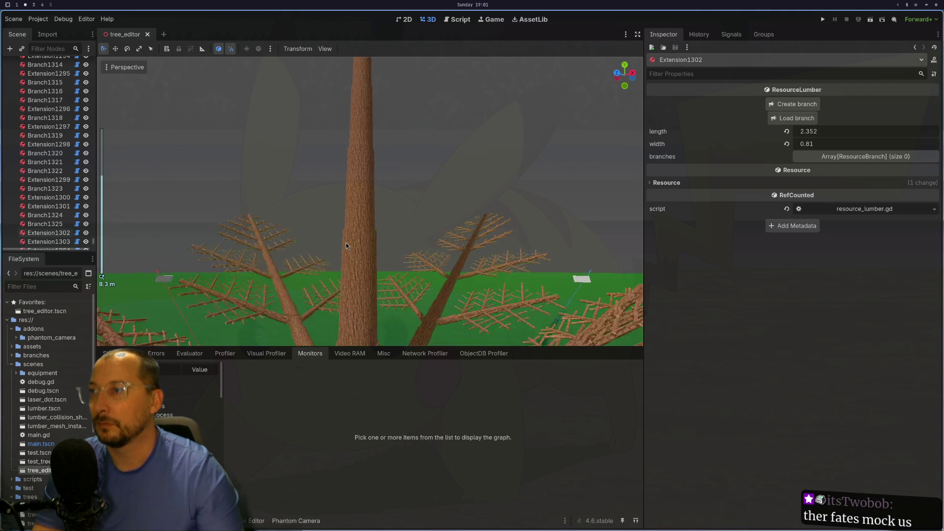
# Test clicking the tree in the 3D view; the ground gets picked instead
pyautogui.scroll(-2, 367, 231)
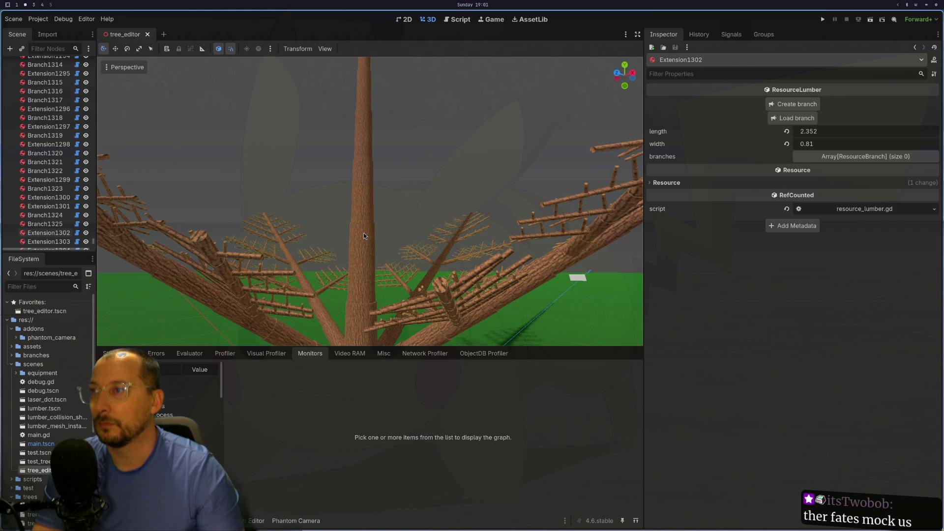
pyautogui.click(364, 250)
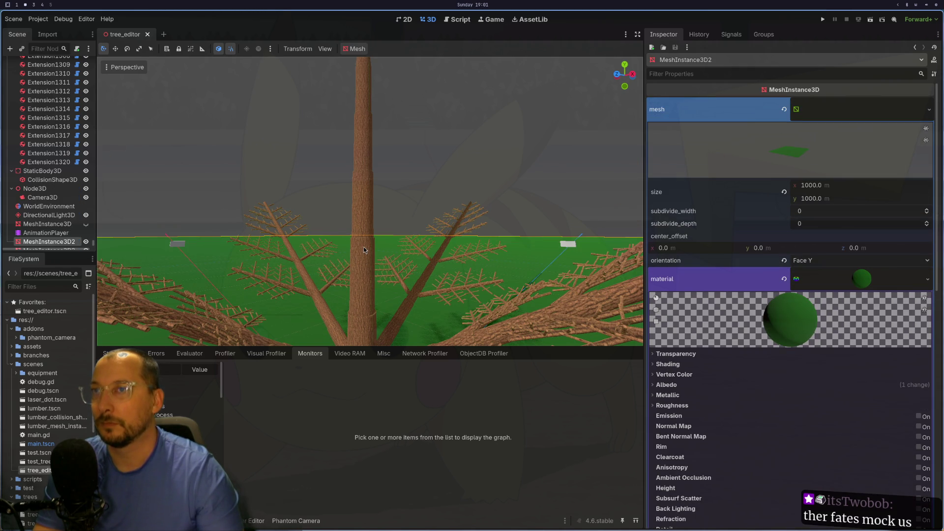
pyautogui.click(361, 246)
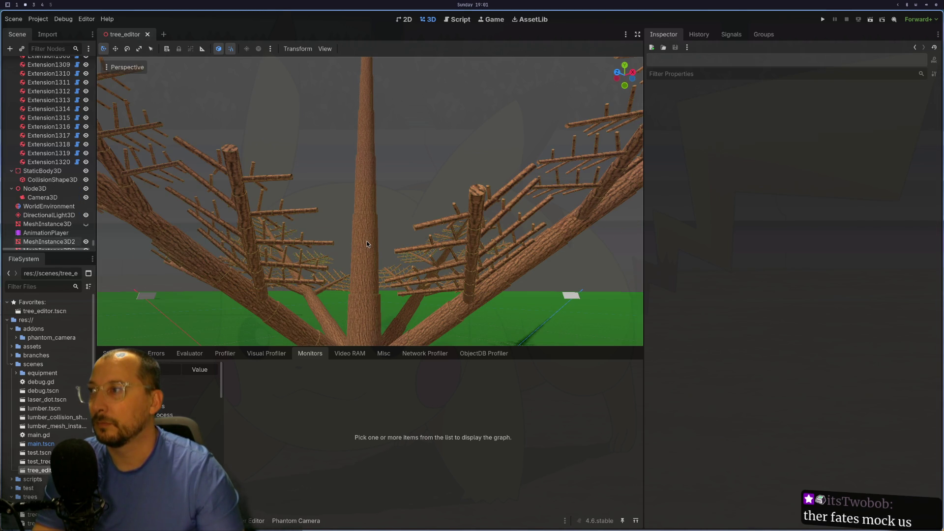
pyautogui.click(366, 279)
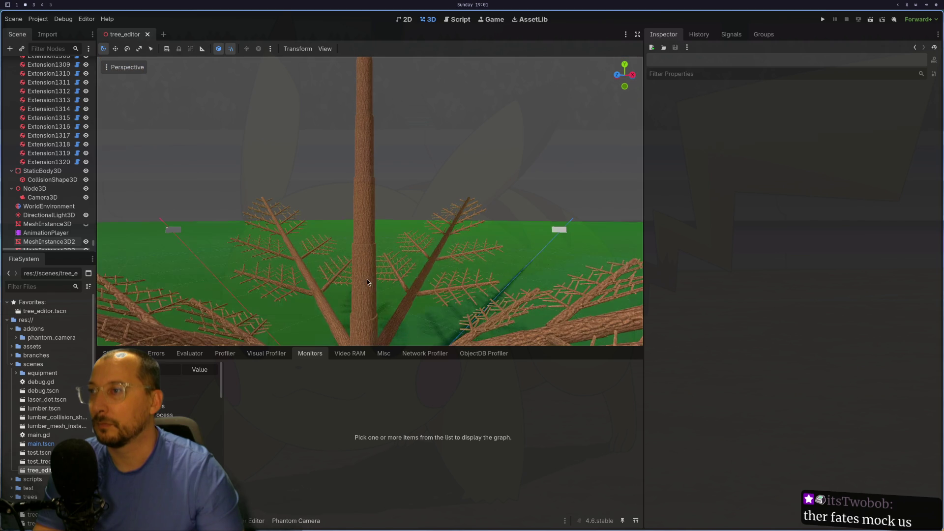
# Select Extension1309 in the Scene dock to show length 1.801 and width 0.387
pyautogui.scroll(3, 97, 167)
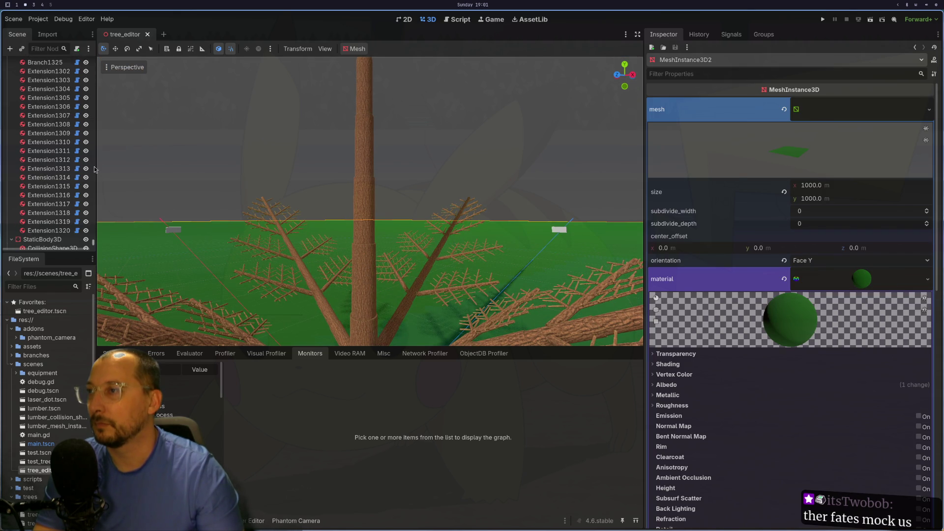
pyautogui.click(49, 160)
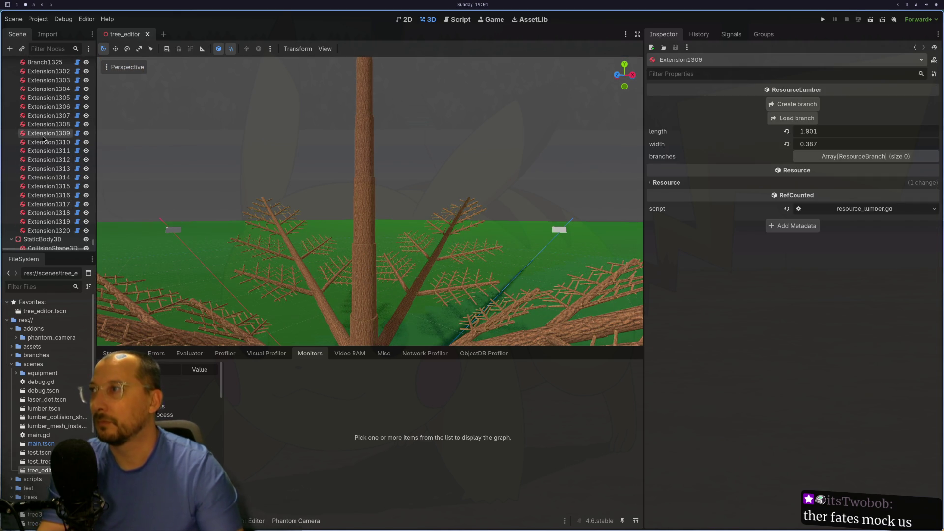
pyautogui.press('super+1')
# Switch back to tree_editor.gd and move down into _add_lumber
pyautogui.hotkey('ctrl', '6')
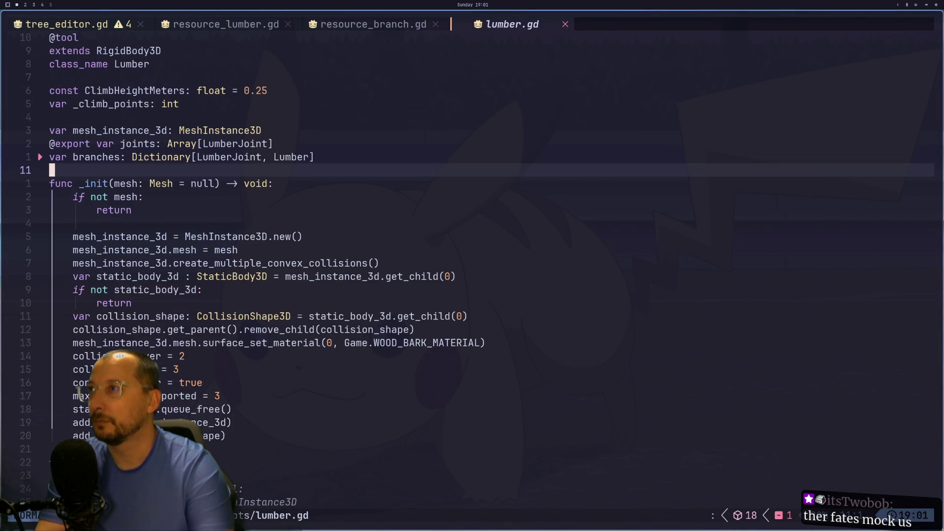
pyautogui.press('j')
pyautogui.press('j')
pyautogui.press('j')
pyautogui.hotkey('ctrl', '6')
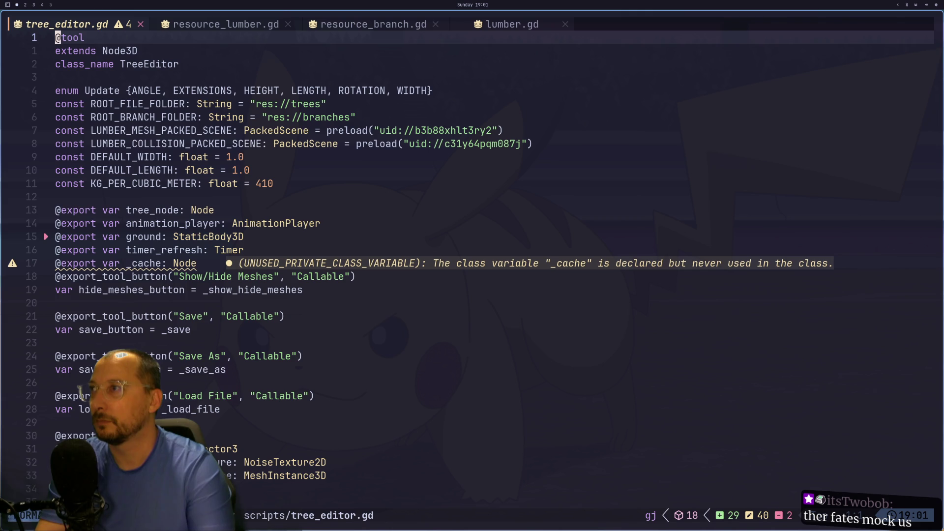
pyautogui.press('j')
pyautogui.press('j')
pyautogui.press('j')
pyautogui.press('j')
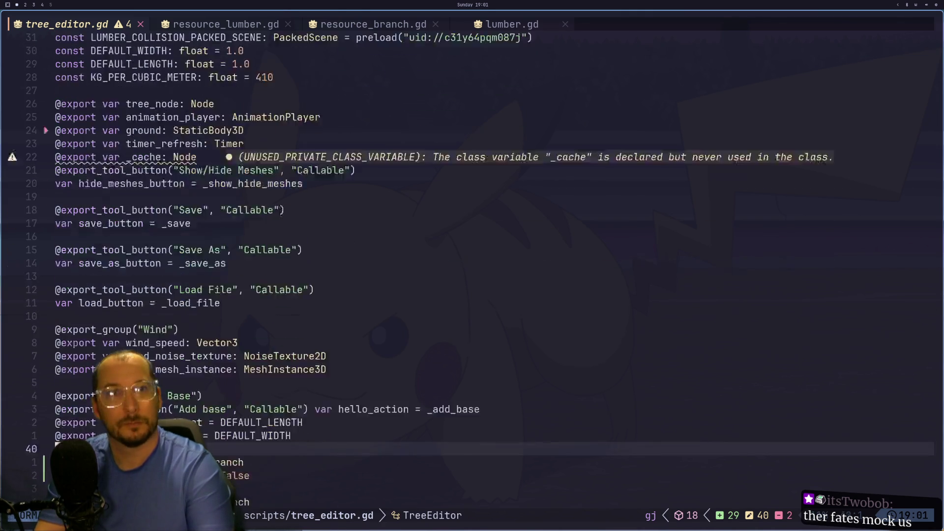
pyautogui.press('j')
pyautogui.press('j')
pyautogui.press('j')
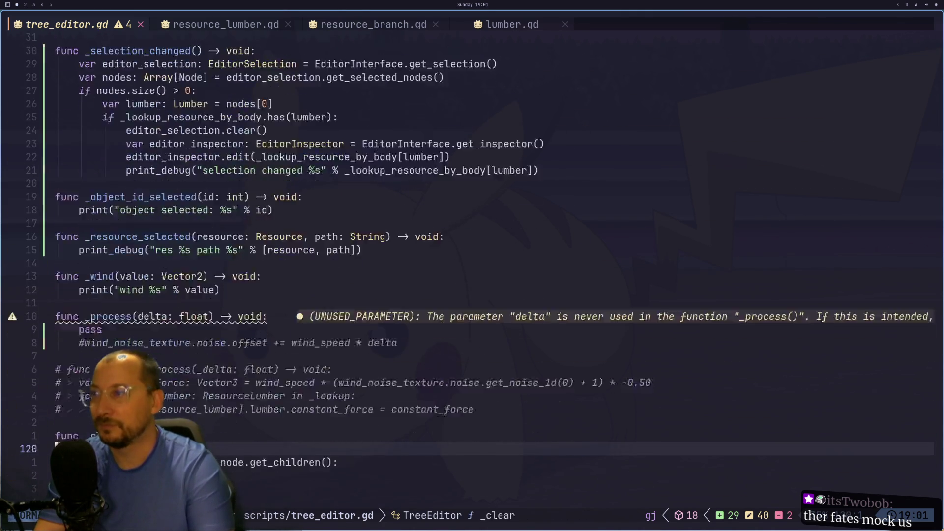
pyautogui.press('j')
pyautogui.press('j')
pyautogui.press('j')
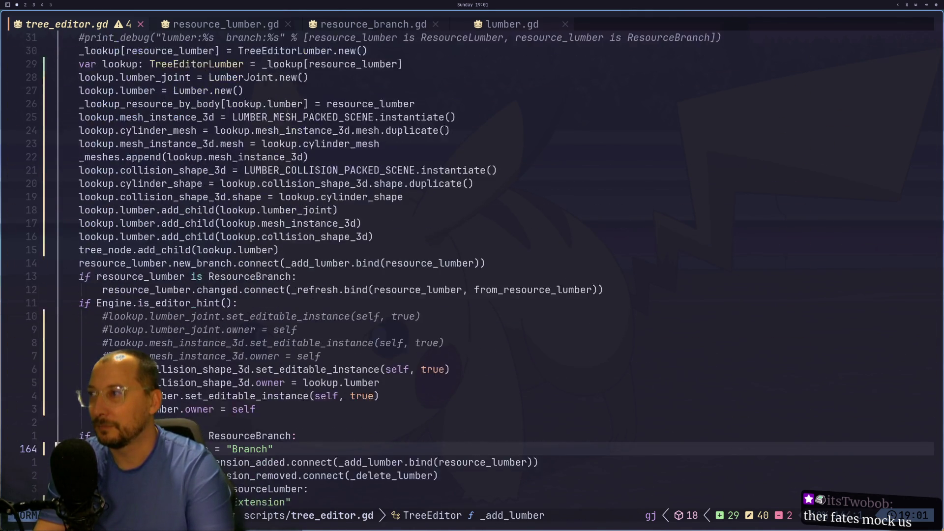
# Position the cursor at the start of the collision shape's set_editable_instance line
pyautogui.press('g')
pyautogui.press('k')
pyautogui.press('g')
pyautogui.press('k')
pyautogui.press('g')
pyautogui.press('k')
pyautogui.press('g')
pyautogui.press('k')
pyautogui.press('g')
pyautogui.press('k')
pyautogui.press('g')
pyautogui.press('k')
pyautogui.press('g')
pyautogui.press('k')
pyautogui.press('g')
pyautogui.press('k')
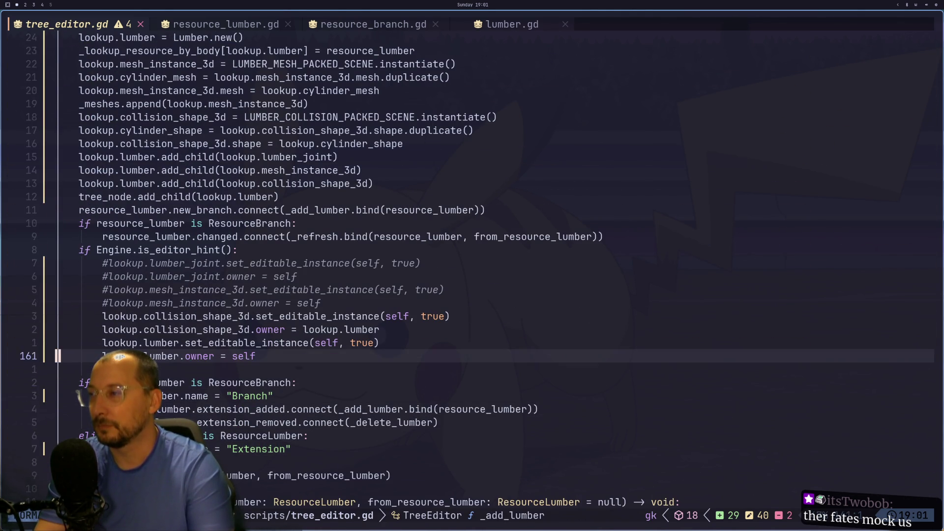
pyautogui.press('g')
pyautogui.press('k')
pyautogui.press('l')
pyautogui.press('l')
pyautogui.press('l')
pyautogui.press('l')
pyautogui.press('j')
pyautogui.press('j')
pyautogui.press('g')
pyautogui.press('k')
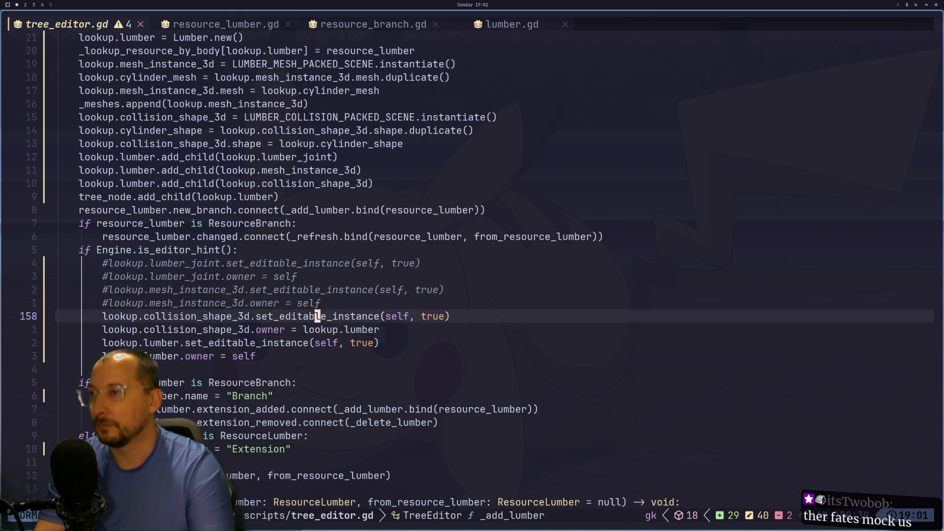
pyautogui.press('j')
pyautogui.press('h')
pyautogui.press('h')
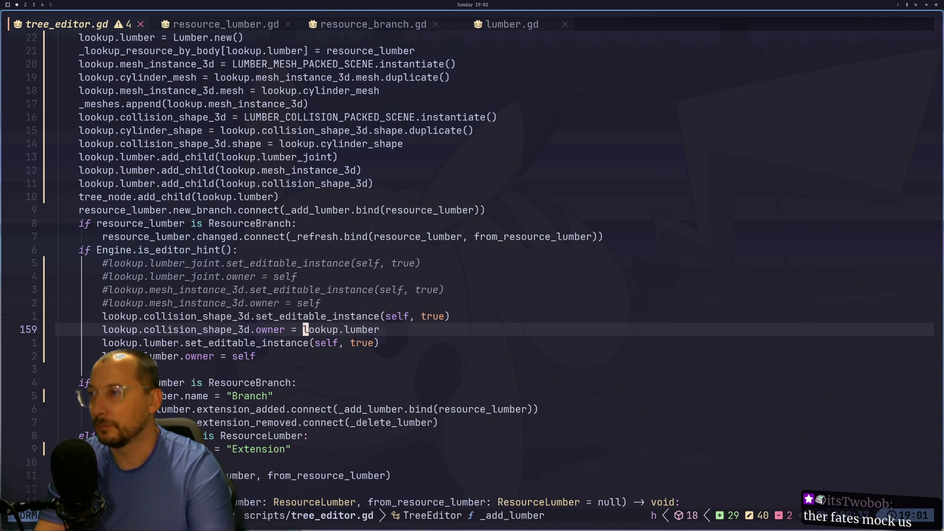
pyautogui.press('b')
pyautogui.press('b')
pyautogui.press('b')
pyautogui.press('k')
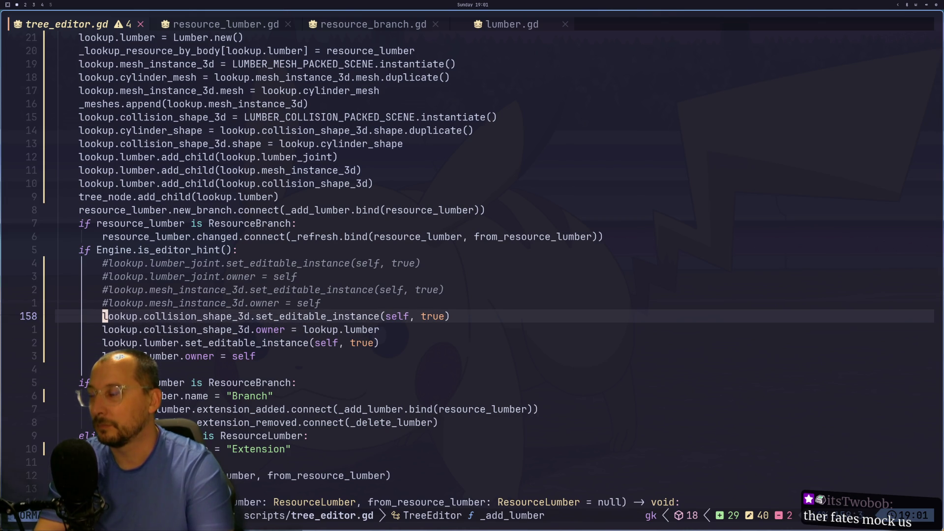
# Comment out the collision_shape_3d.set_editable_instance line with #
pyautogui.write('i#')
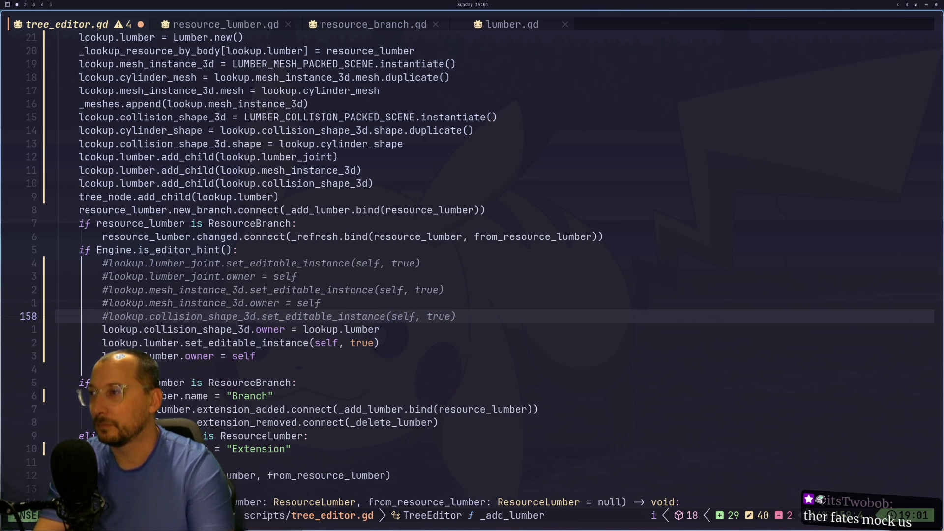
pyautogui.press('Escape')
pyautogui.press('j')
pyautogui.press('l')
# Change the collision shape's owner from lookup.lumber to self and save with :w
pyautogui.press('w')
pyautogui.press('w')
pyautogui.press('w')
pyautogui.press('a')
pyautogui.hotkey('ctrl', 'w')
pyautogui.hotkey('ctrl', 'w')
pyautogui.hotkey('ctrl', 'w')
pyautogui.press('BackSpace')
pyautogui.write('self')
pyautogui.press('Escape')
pyautogui.write(':w')
pyautogui.press('Return')
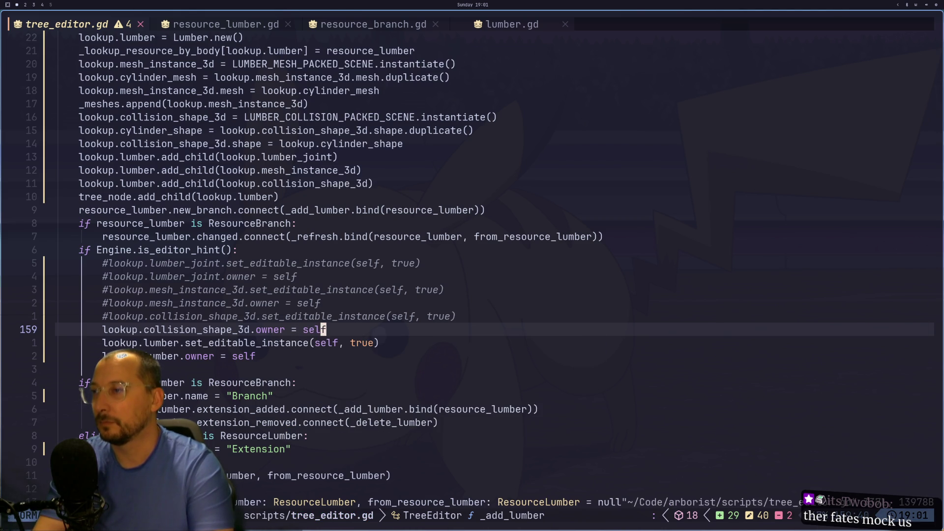
pyautogui.press('space')
# Move down lazygit's changed files to the script diffs, starting with resource_branch.gd
pyautogui.press('g')
pyautogui.press('g')
pyautogui.press('j')
pyautogui.press('j')
pyautogui.press('j')
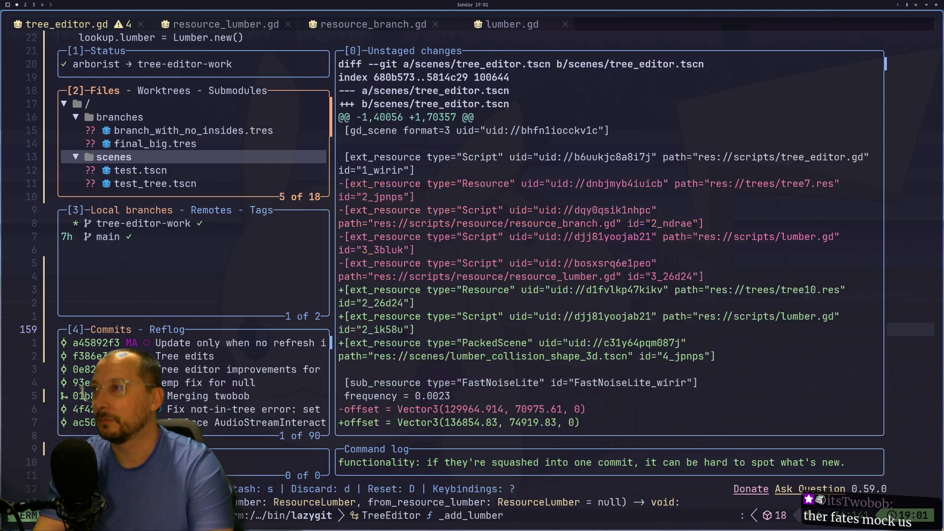
pyautogui.press('j')
pyautogui.press('j')
pyautogui.press('j')
pyautogui.press('j')
pyautogui.press('j')
pyautogui.press('k')
pyautogui.press('k')
pyautogui.press('j')
pyautogui.press('j')
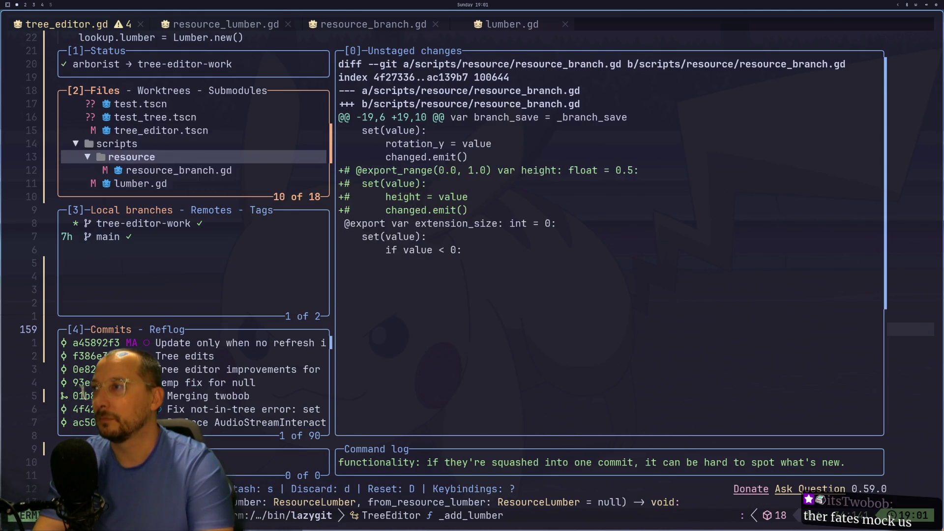
pyautogui.press('j')
pyautogui.press('j')
pyautogui.press('j')
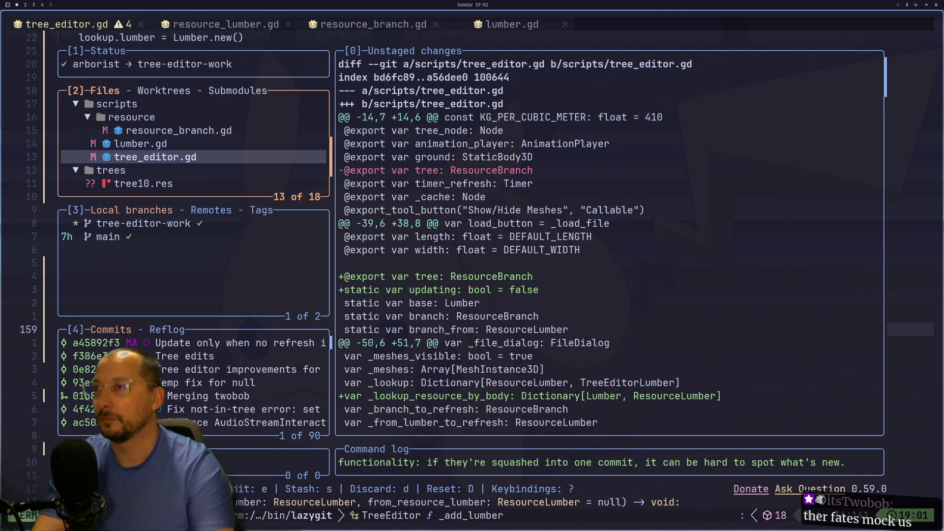
# Scroll the unstaged diff to the _add_lumber editable-instance and owner lines
pyautogui.scroll(-9, 609, 241)
pyautogui.scroll(-15, 609, 241)
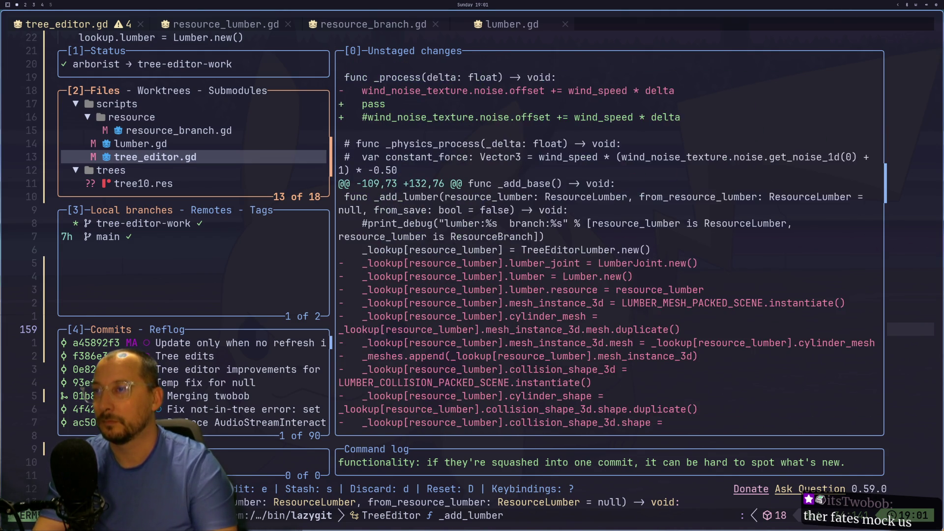
pyautogui.scroll(8, 610, 241)
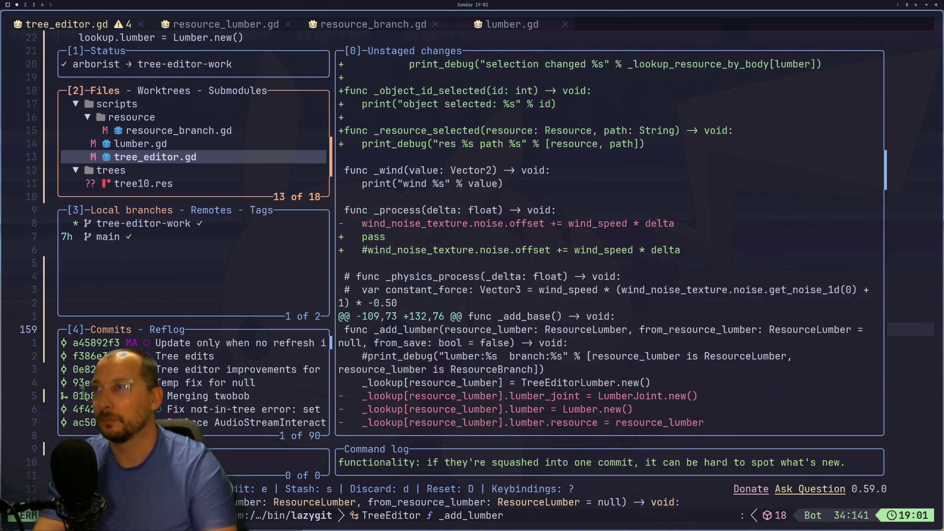
pyautogui.scroll(-1, 609, 241)
pyautogui.scroll(-15, 610, 241)
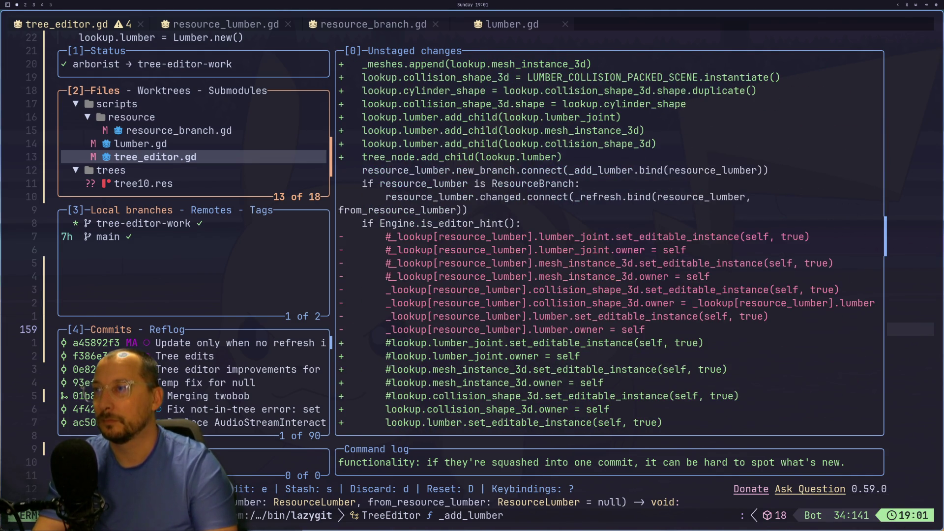
pyautogui.scroll(-2, 609, 241)
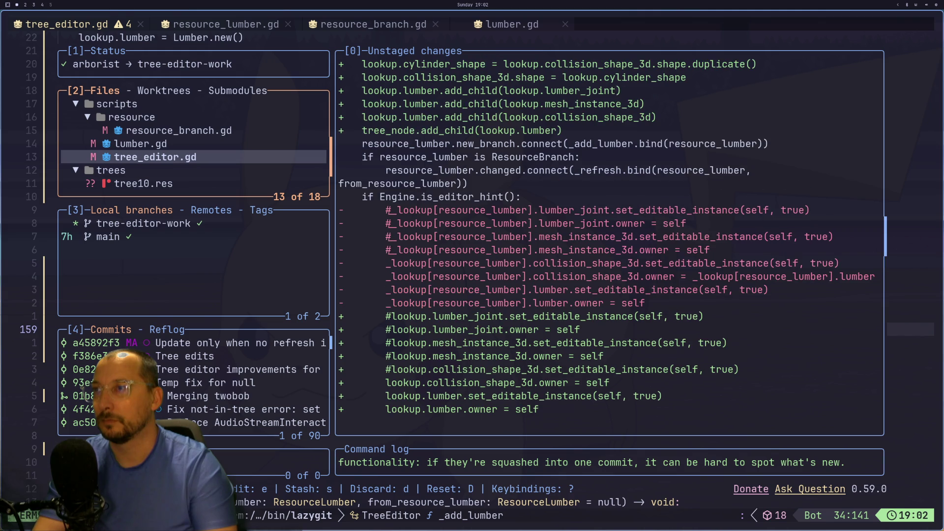
pyautogui.scroll(-2, 610, 241)
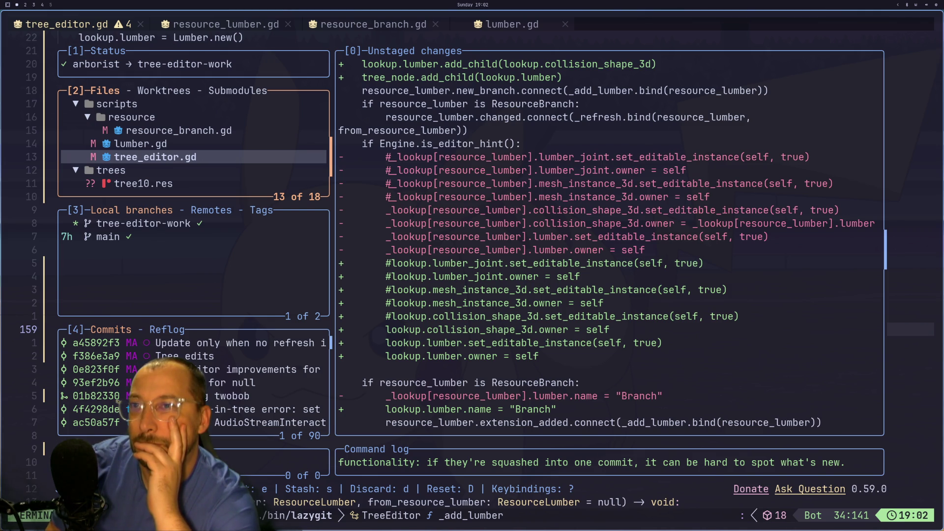
# Close lazygit, undo the owner back to lookup.lumber, and save tree_editor.gd
pyautogui.press('q')
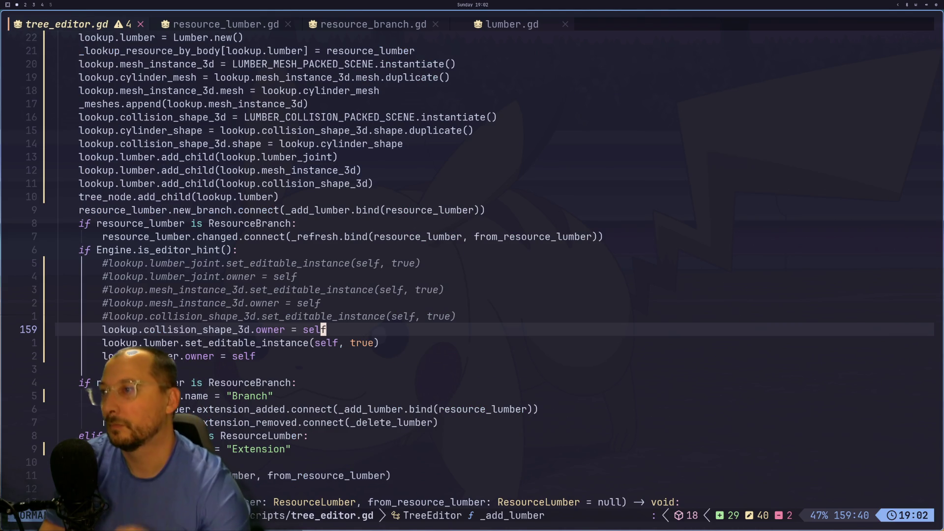
pyautogui.press('u')
pyautogui.write('u')
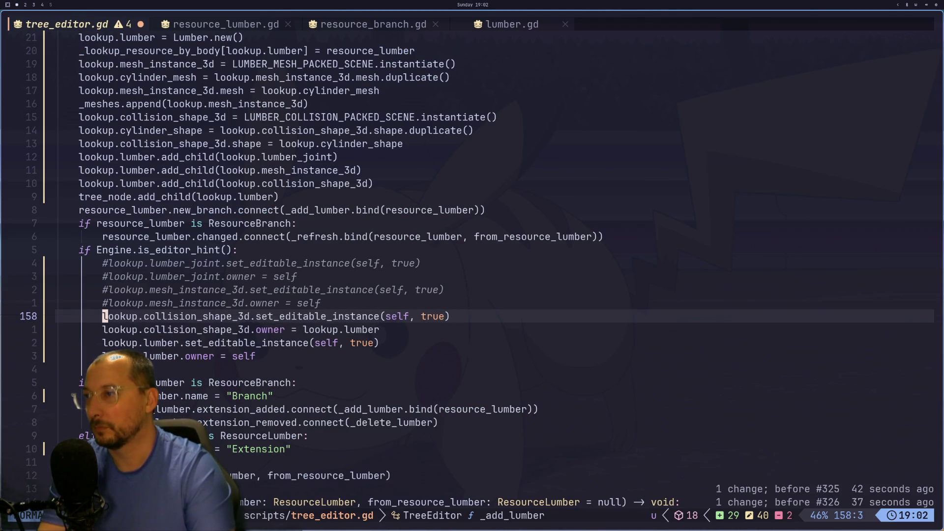
pyautogui.write(':w')
pyautogui.press('Return')
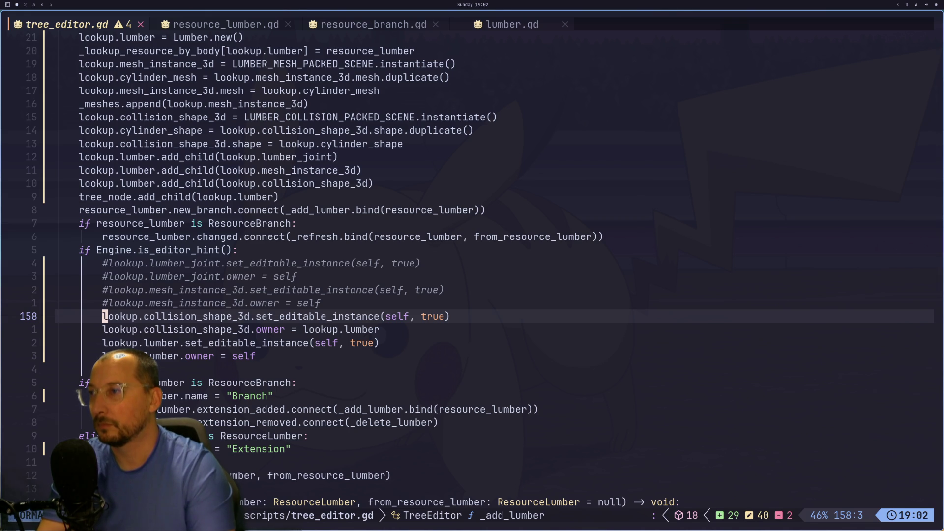
# Try uncommenting the mesh instance editable-instance and owner lines, then undo both
pyautogui.press('k')
pyautogui.press('k')
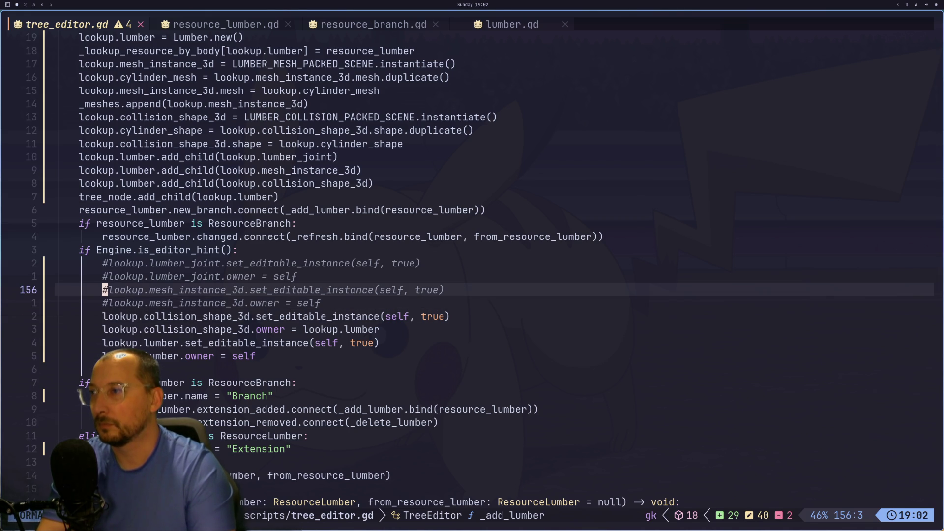
pyautogui.press('a')
pyautogui.press('BackSpace')
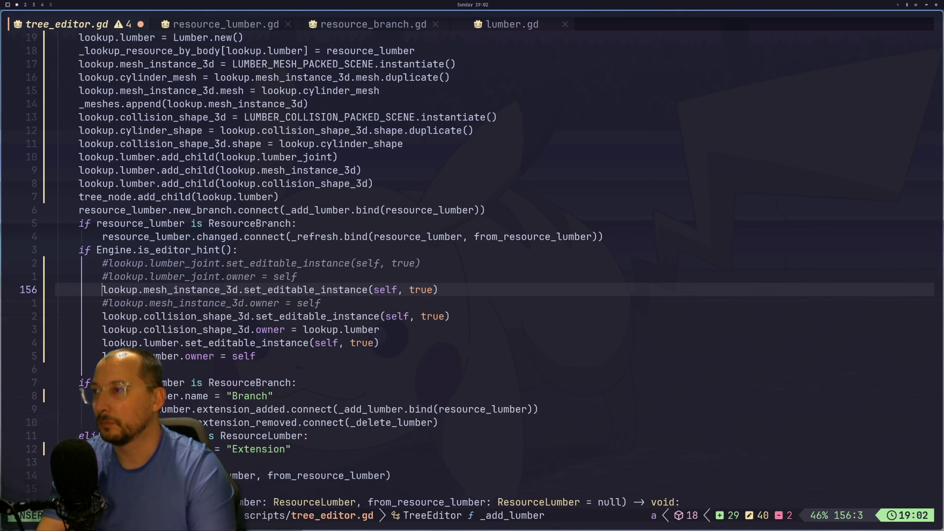
pyautogui.press('Escape')
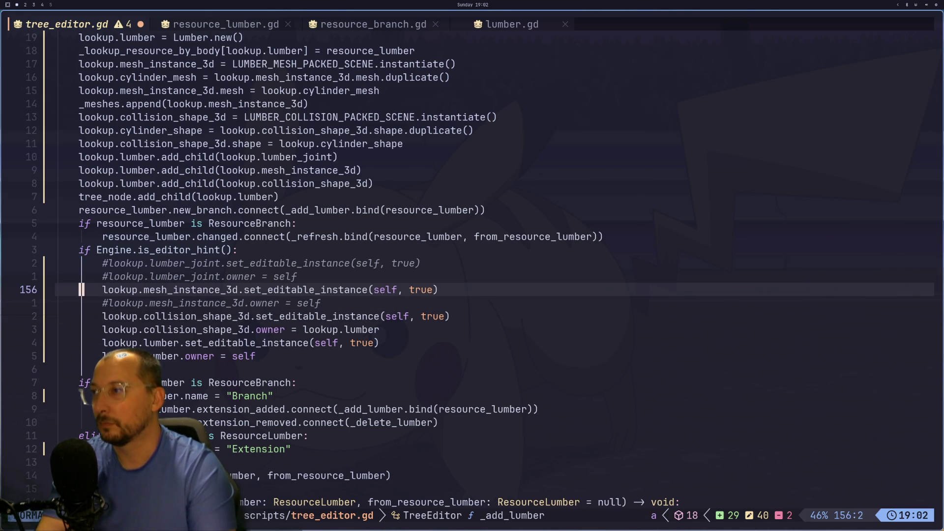
pyautogui.press('j')
pyautogui.press('l')
pyautogui.press('l')
pyautogui.press('i')
pyautogui.press('BackSpace')
pyautogui.press('Escape')
pyautogui.press('u')
pyautogui.press('u')
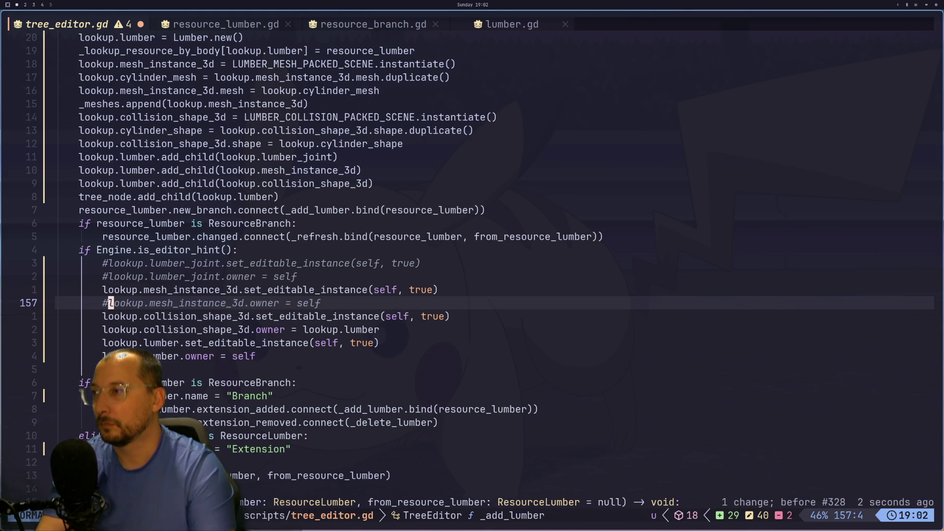
# Save tree_editor.gd again with :w and switch back to Godot
pyautogui.press('j')
pyautogui.hotkey('shift', 'i')
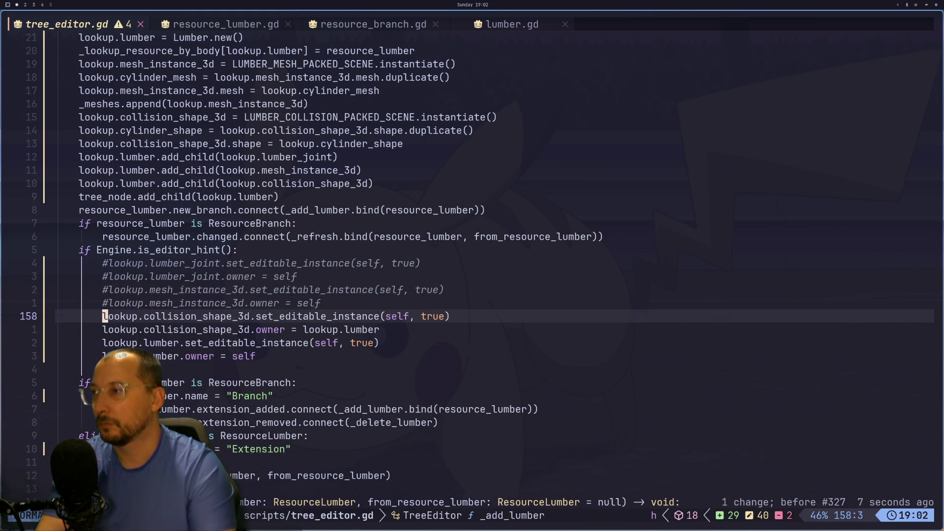
pyautogui.press('Escape')
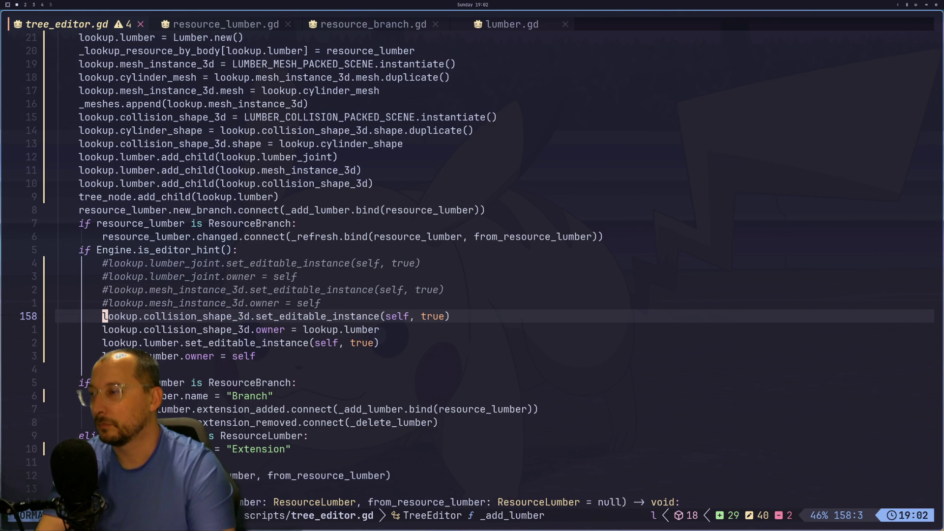
pyautogui.write(':w')
pyautogui.press('Return')
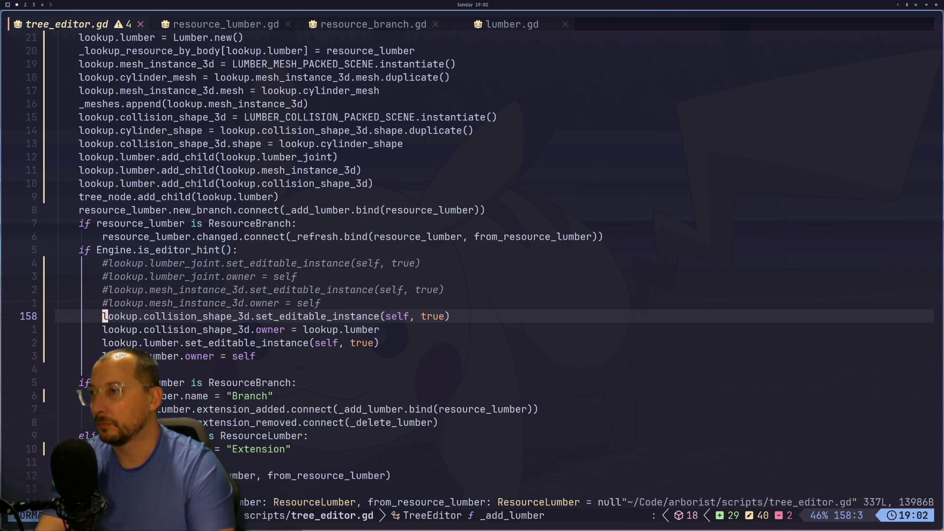
pyautogui.press('j')
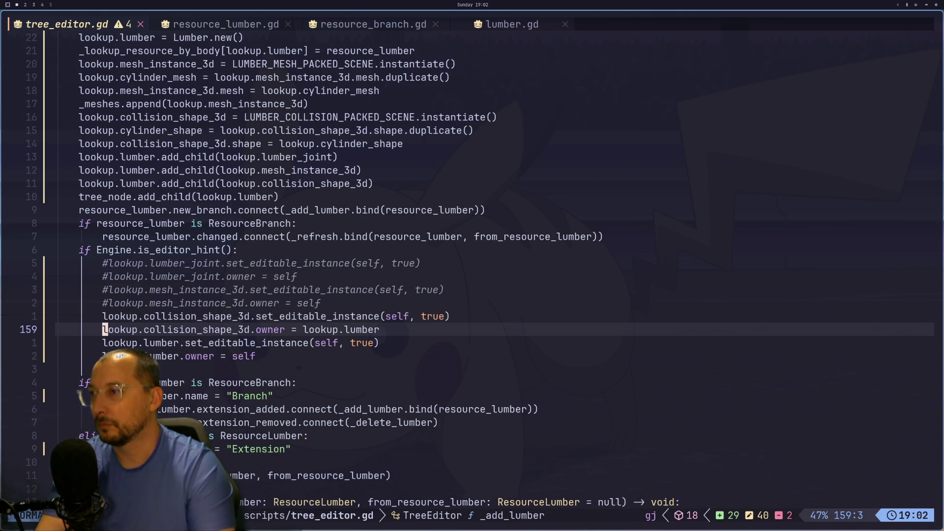
pyautogui.press('super+2')
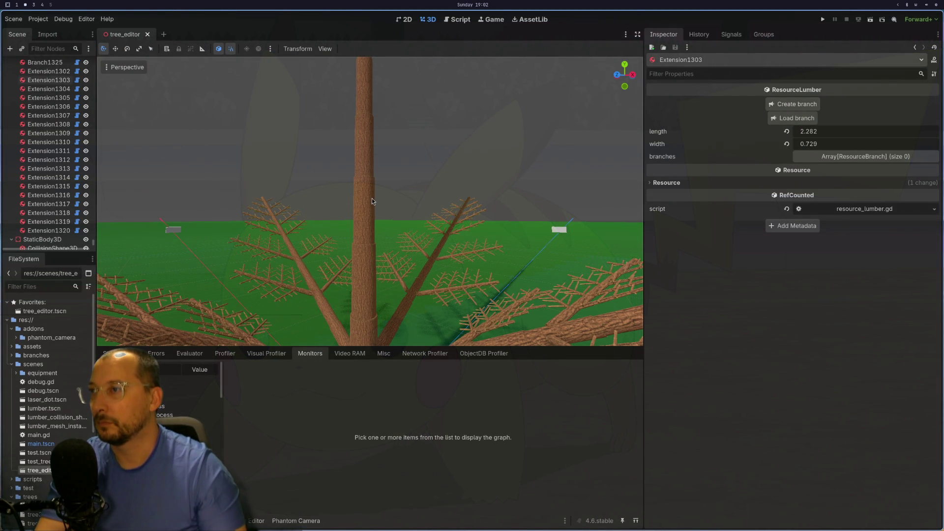
# Click the trunk pieces to confirm they select lumber nodes Extension1305, Extension1304 and Extension1303
pyautogui.scroll(-5, 371, 146)
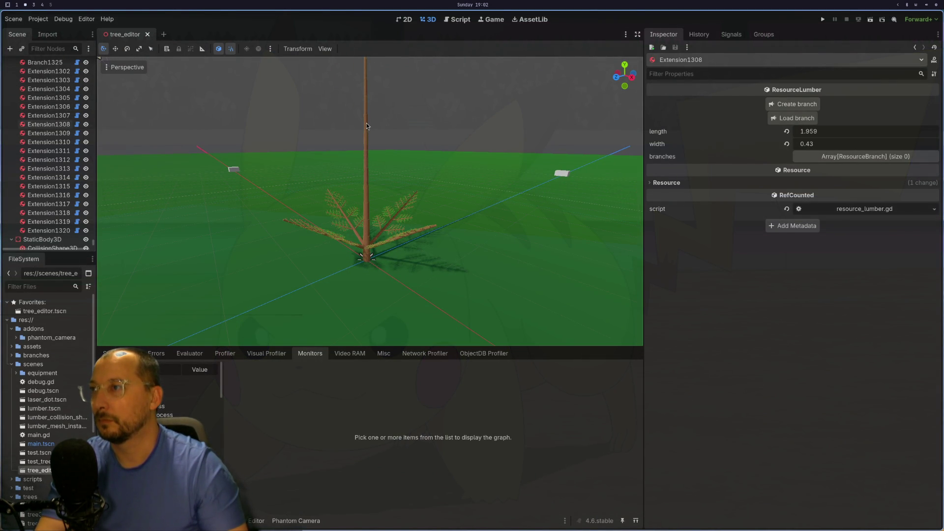
pyautogui.scroll(5, 69, 119)
pyautogui.scroll(5, 69, 119)
pyautogui.scroll(3, 377, 185)
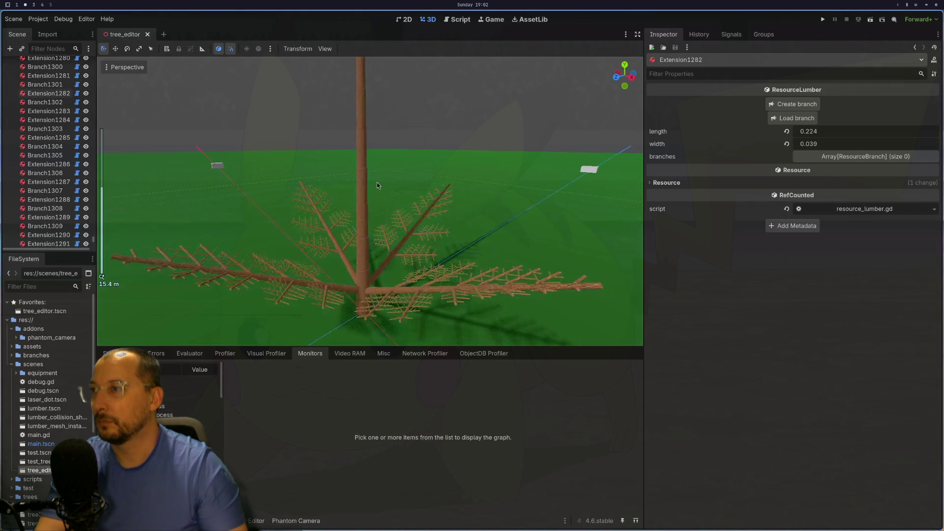
pyautogui.scroll(2, 377, 185)
pyautogui.click(359, 185)
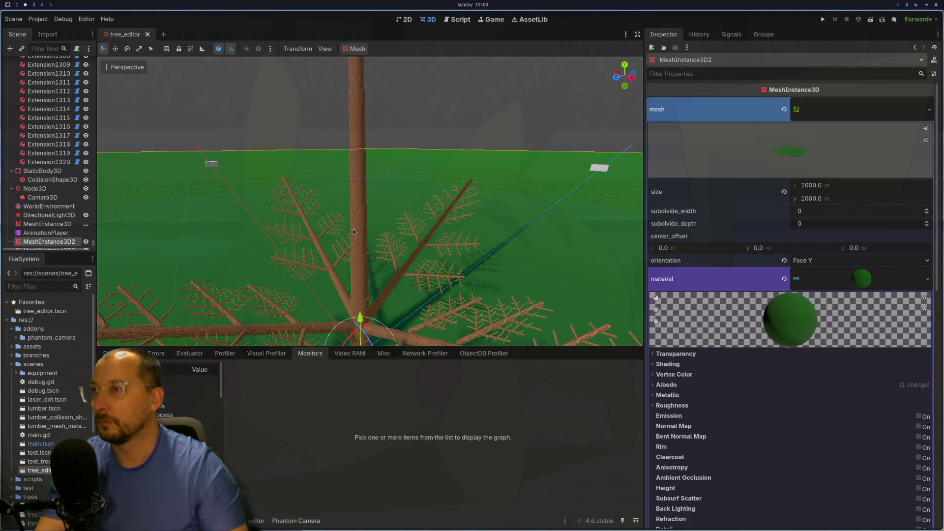
pyautogui.click(359, 110)
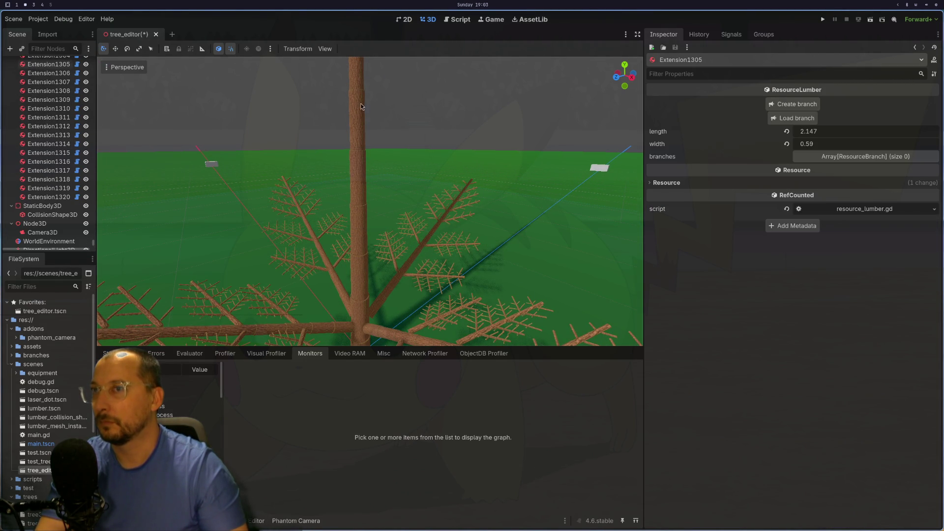
pyautogui.click(361, 163)
pyautogui.click(363, 222)
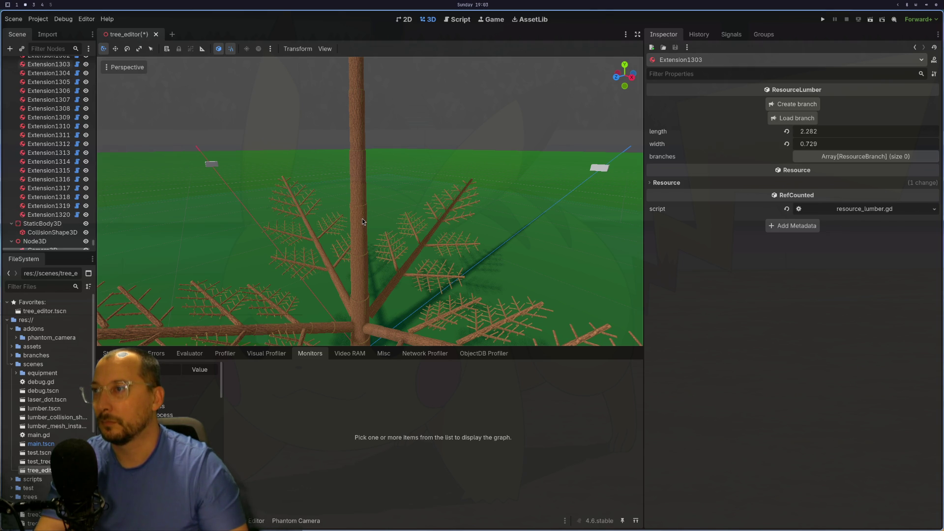
# Orbit around the trunk and select the branch lumber piece Extension835, then the ground mesh
pyautogui.moveTo(362, 222); pyautogui.dragTo(371, 189)
pyautogui.scroll(2, 365, 212)
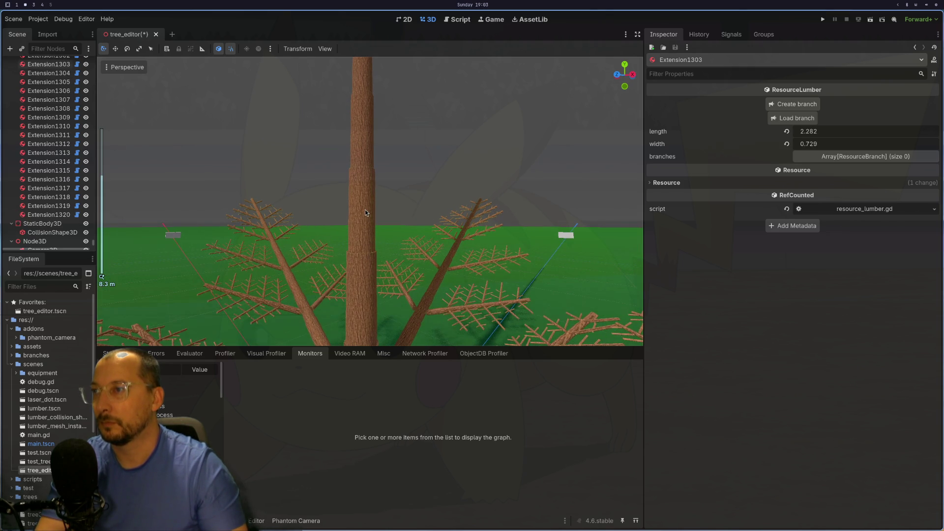
pyautogui.moveTo(385, 242); pyautogui.dragTo(399, 252)
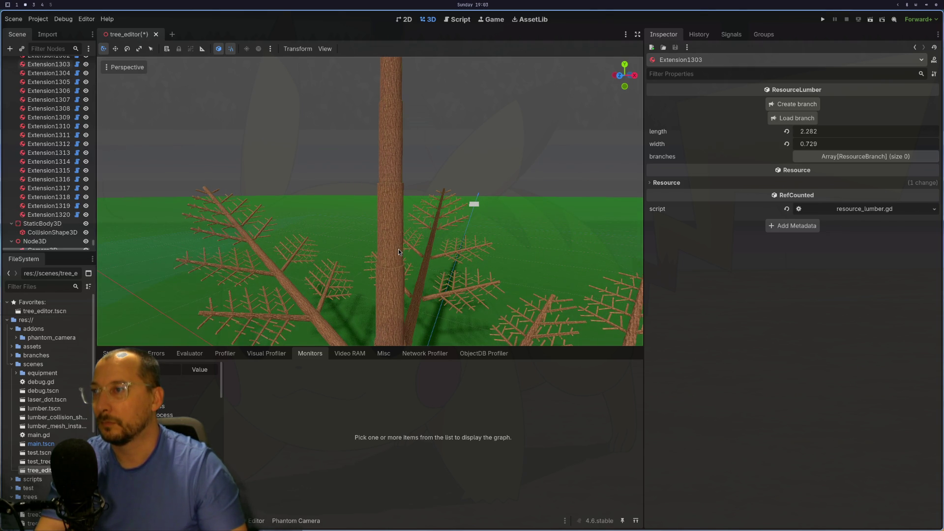
pyautogui.click(388, 241)
pyautogui.click(389, 216)
pyautogui.moveTo(389, 217); pyautogui.dragTo(353, 207)
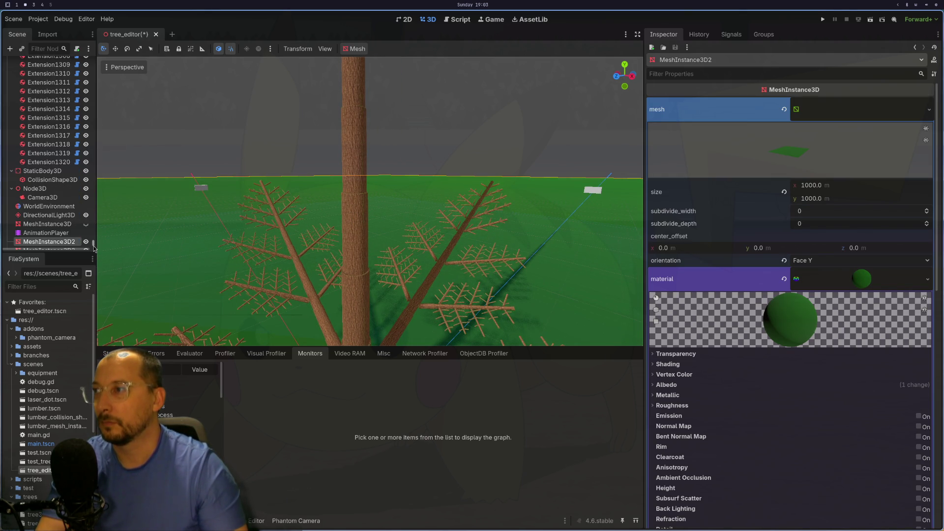
# On TreeEditor, hide and re-show the tree meshes, then return to Neovim
pyautogui.moveTo(93, 241); pyautogui.dragTo(93, 58)
pyautogui.click(55, 69)
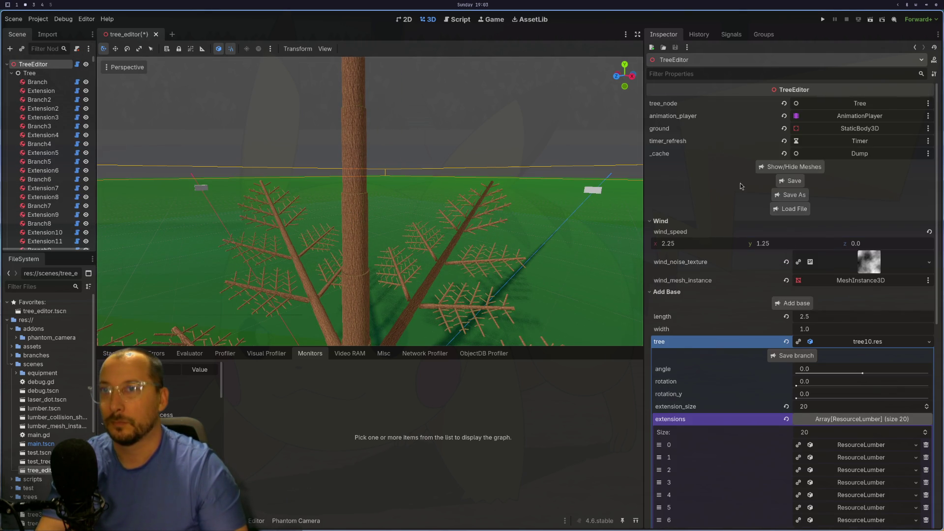
pyautogui.click(784, 168)
pyautogui.scroll(2, 414, 197)
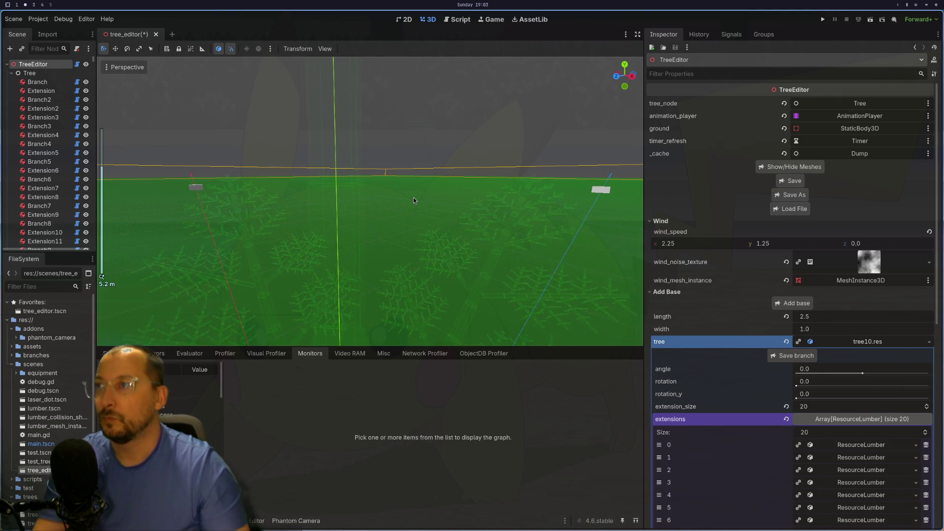
pyautogui.click(790, 166)
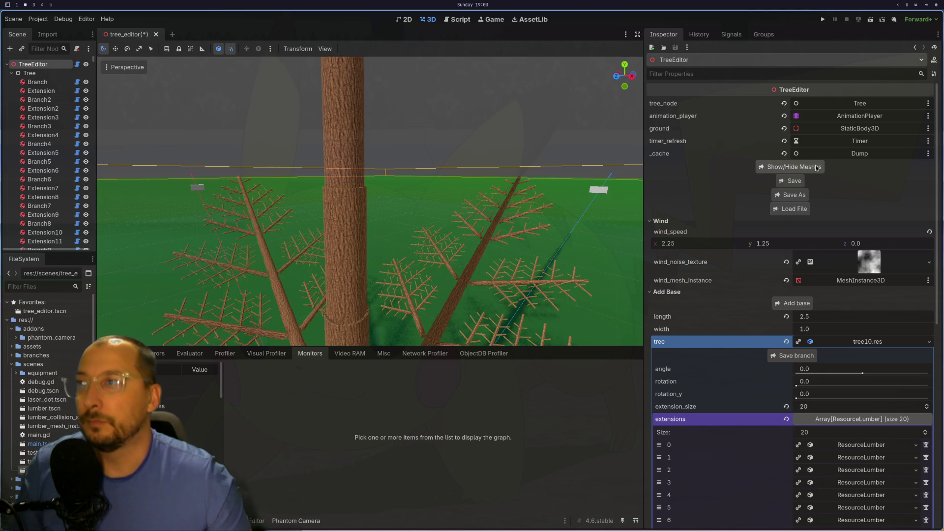
pyautogui.scroll(2, 394, 269)
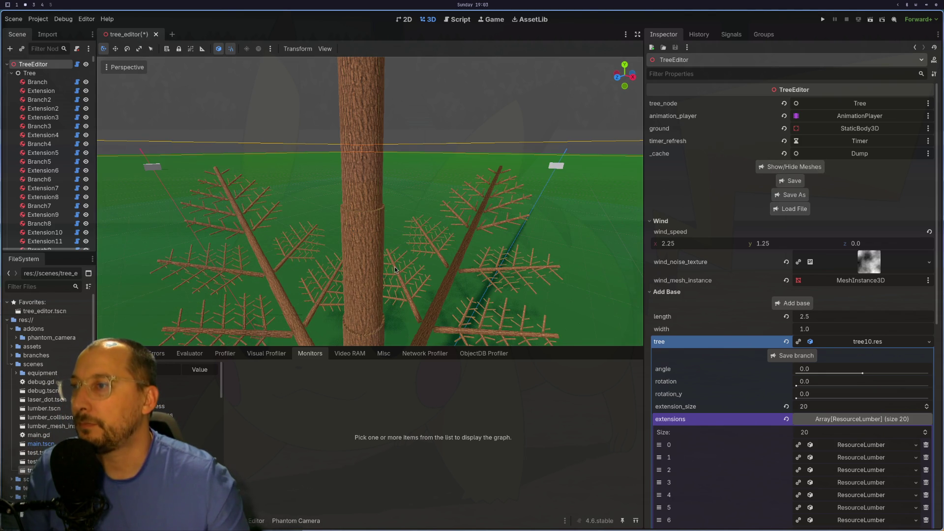
pyautogui.press('super+1')
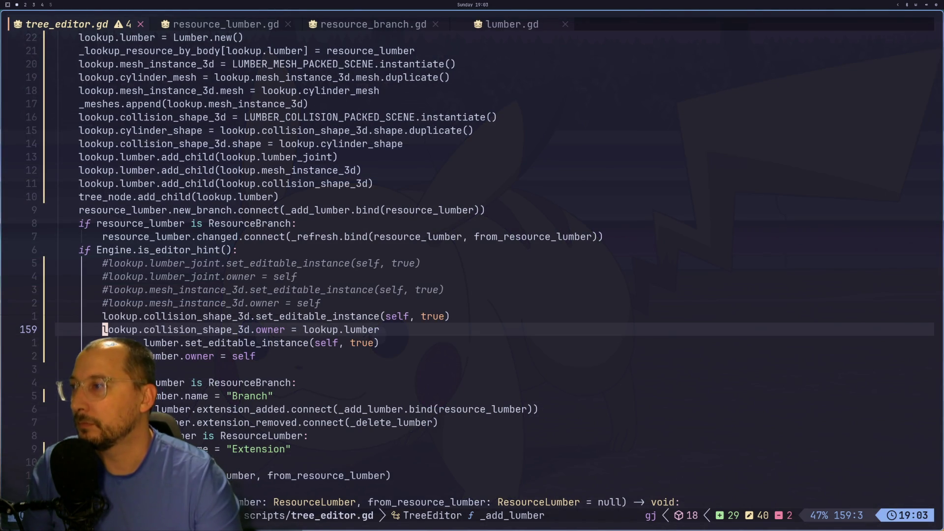
# Read through _add_lumber from its start and _lookup line to the function end, then return to Godot
pyautogui.press('k')
pyautogui.press('k')
pyautogui.press('k')
pyautogui.press('k')
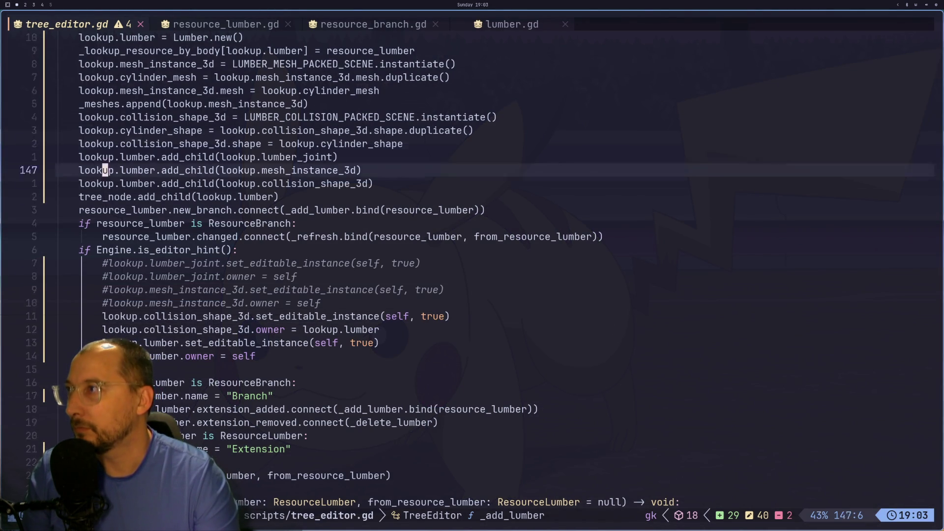
pyautogui.press('8')
pyautogui.press('j')
pyautogui.press('j')
pyautogui.press('j')
pyautogui.press('j')
pyautogui.press('l')
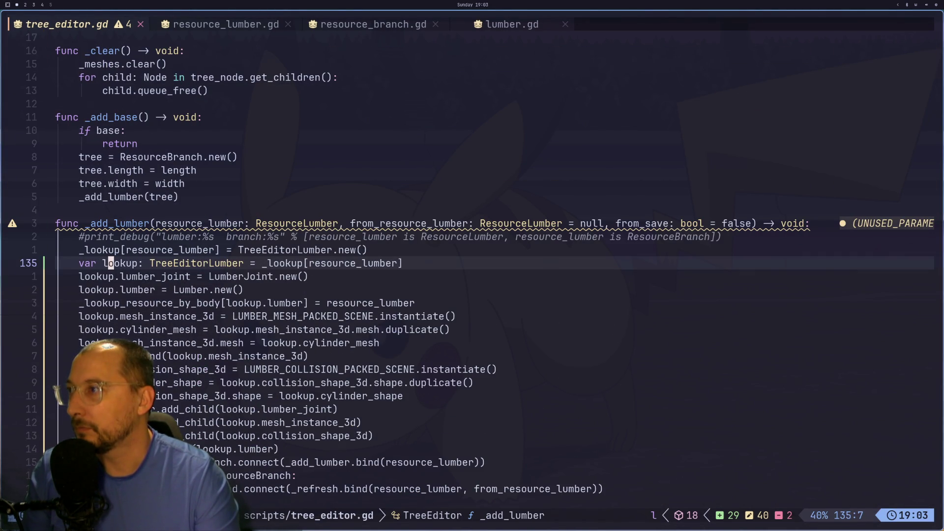
pyautogui.press('w')
pyautogui.press('w')
pyautogui.press('w')
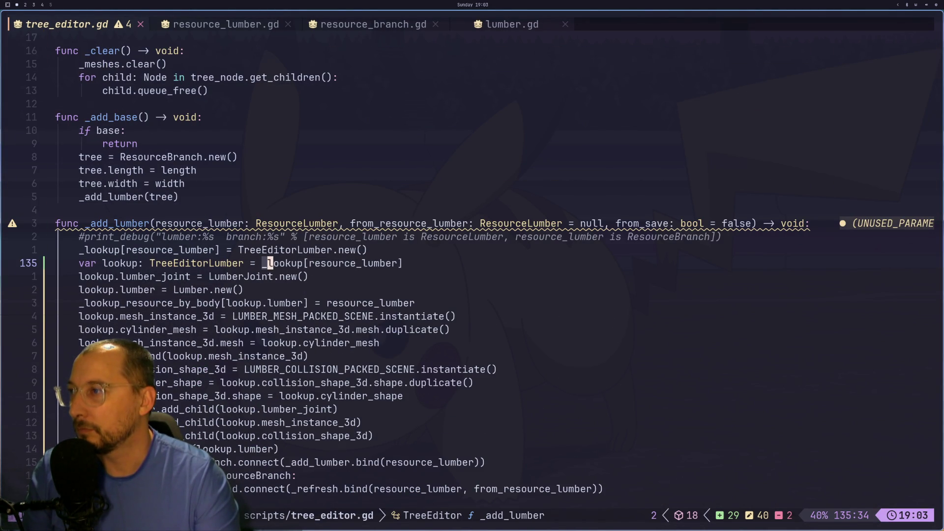
pyautogui.press('j')
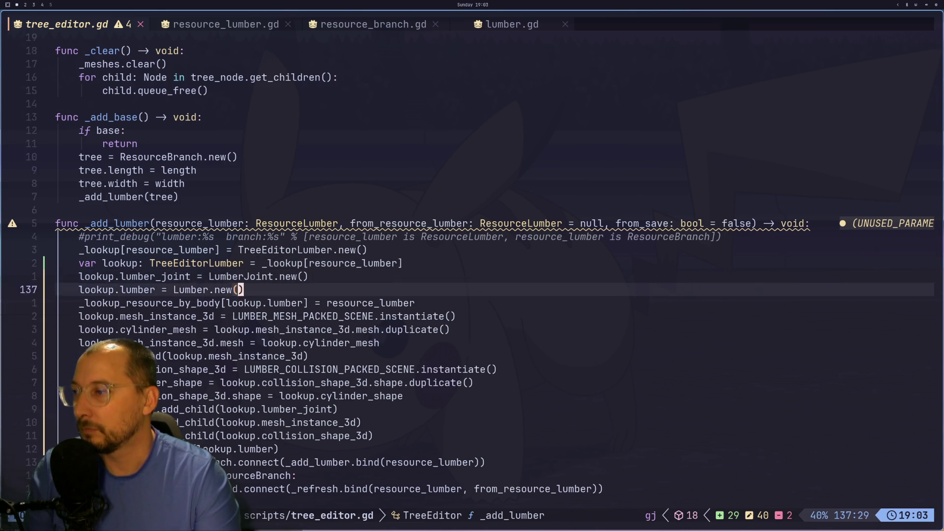
pyautogui.press('}')
pyautogui.press('}')
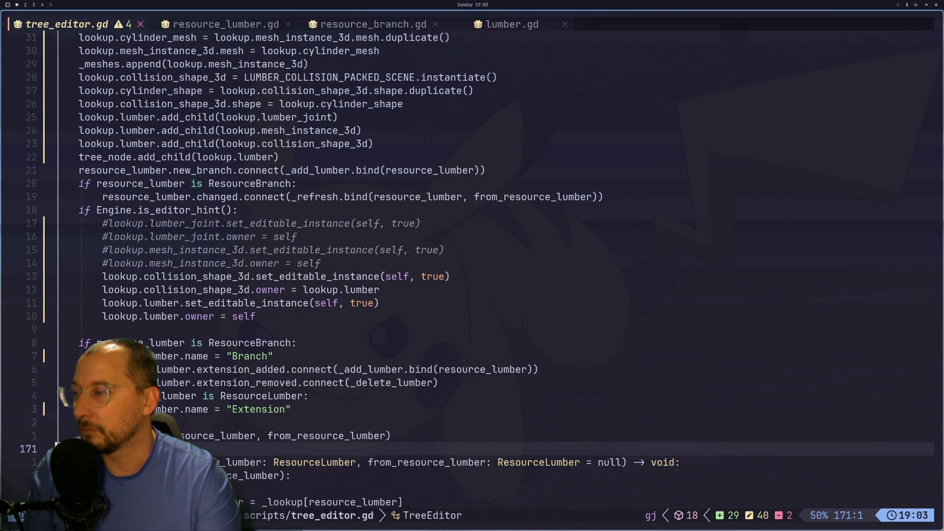
pyautogui.press('super+2')
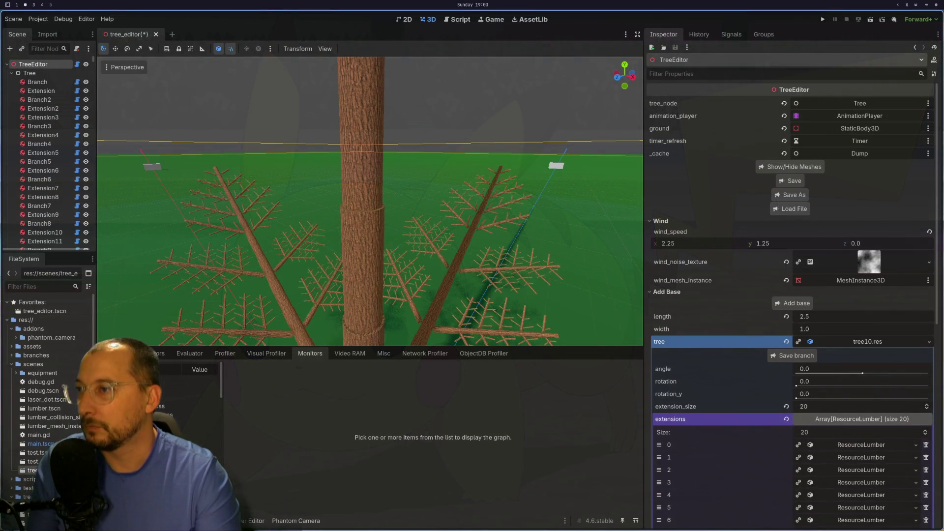
pyautogui.press('super+1')
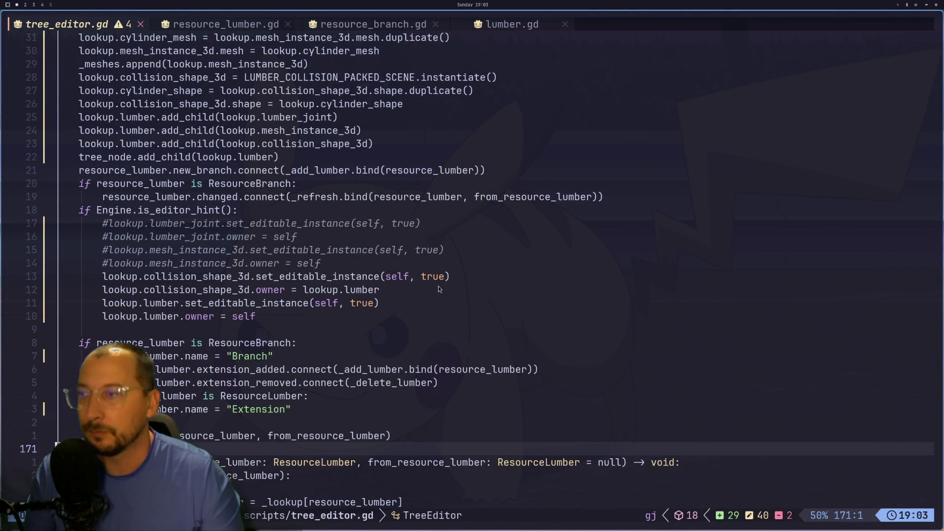
pyautogui.scroll(-2, 438, 285)
pyautogui.press('super+2')
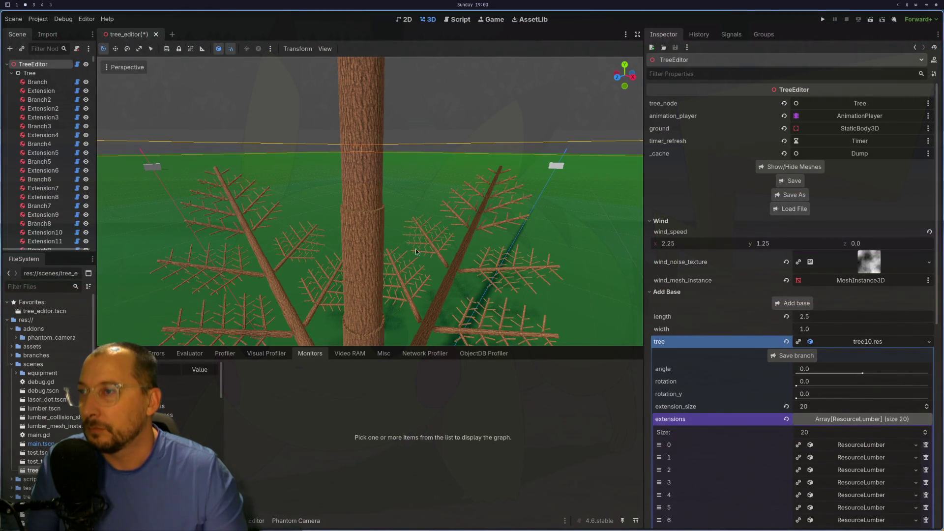
# Lock MeshInstance3D2 through MeshInstance3D6 so viewport clicks can't pick them
pyautogui.click(370, 199)
pyautogui.click(376, 170)
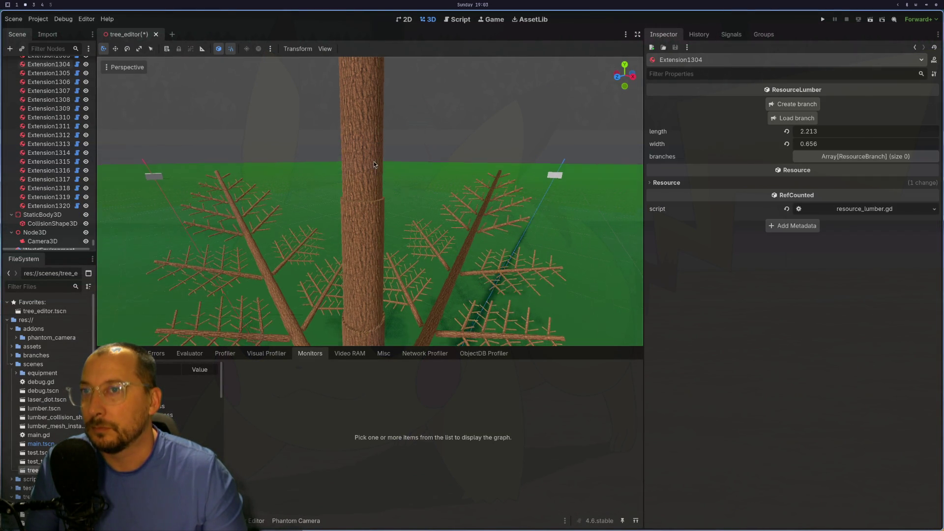
pyautogui.scroll(-5, 49, 172)
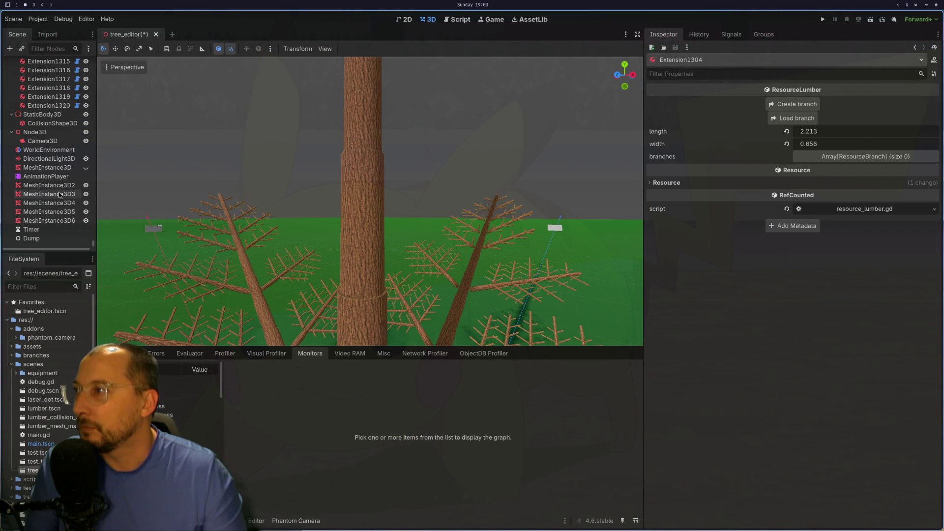
pyautogui.click(68, 185)
pyautogui.keyDown('shift'); pyautogui.click(49, 220); pyautogui.keyUp('shift')
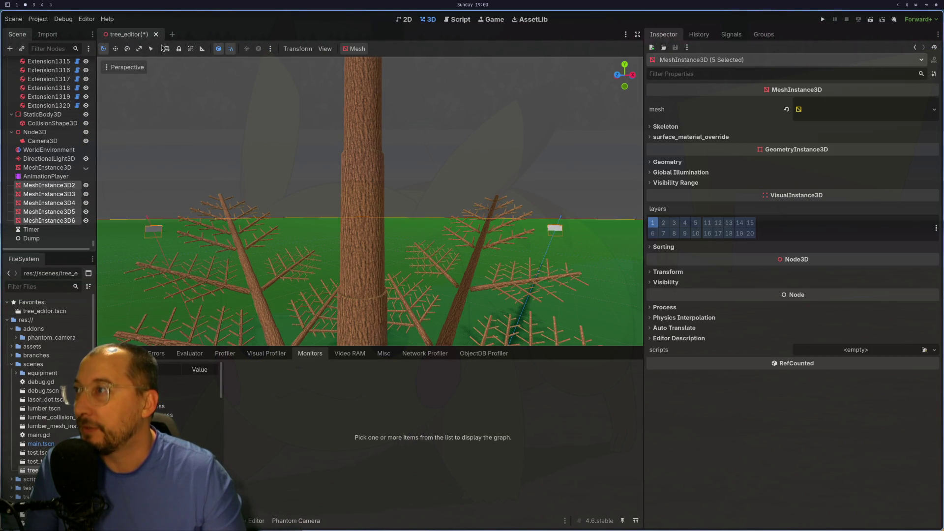
pyautogui.click(178, 48)
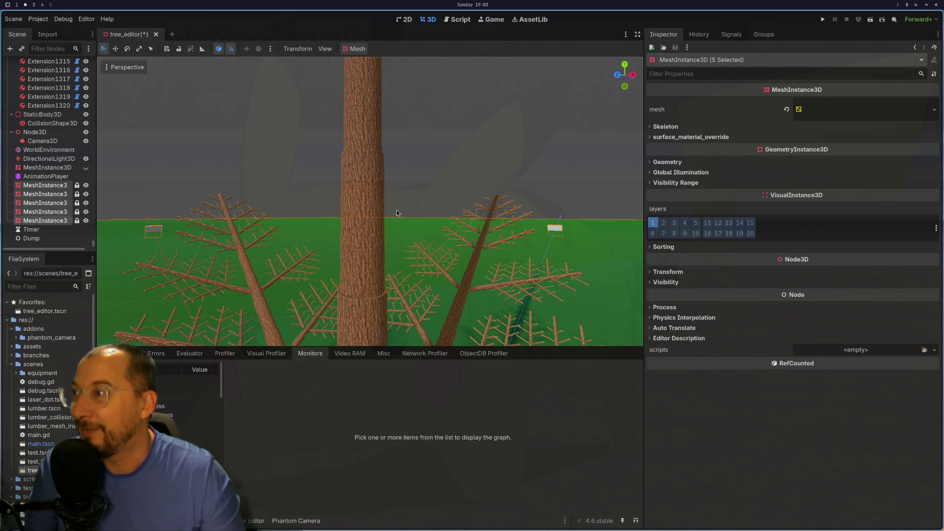
# Test trunk picking, then lock the StaticBody3D ground so it can't be selected
pyautogui.click(357, 215)
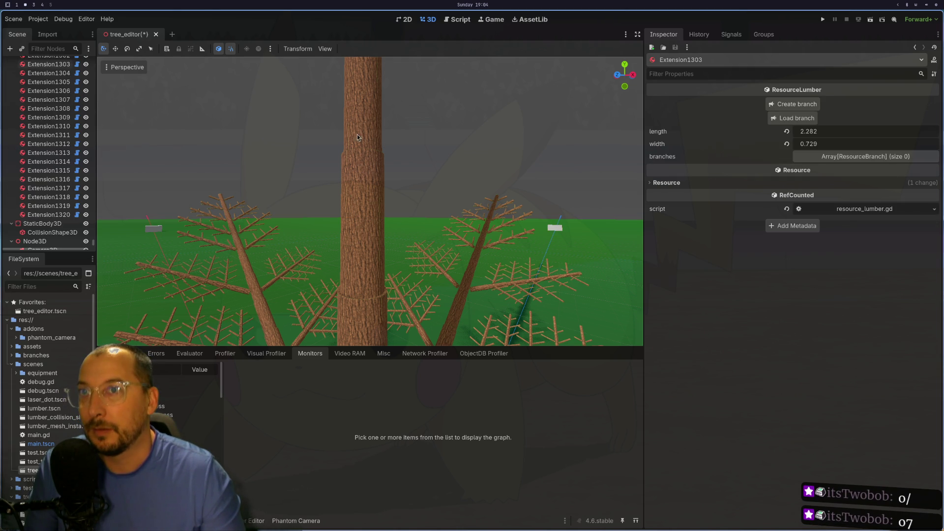
pyautogui.click(361, 240)
pyautogui.scroll(-5, 361, 240)
pyautogui.click(368, 188)
pyautogui.click(367, 183)
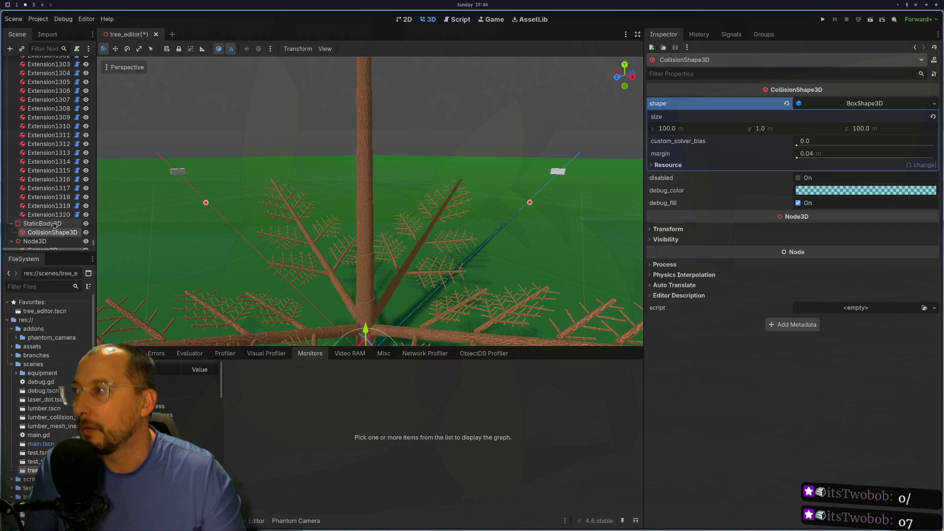
pyautogui.click(55, 224)
pyautogui.click(178, 51)
# Confirm trunk clicks now select Extension1304, Extension1302, the base Extension and Extension1305
pyautogui.click(365, 152)
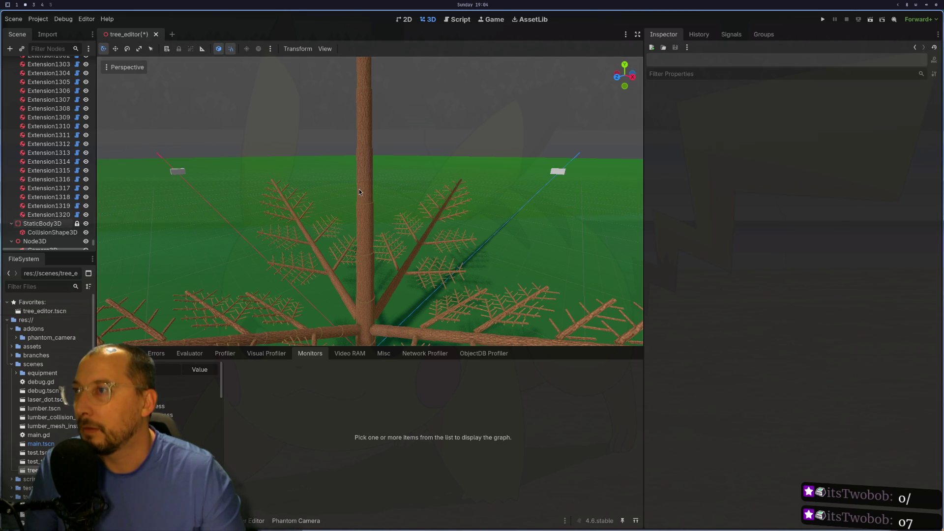
pyautogui.click(371, 271)
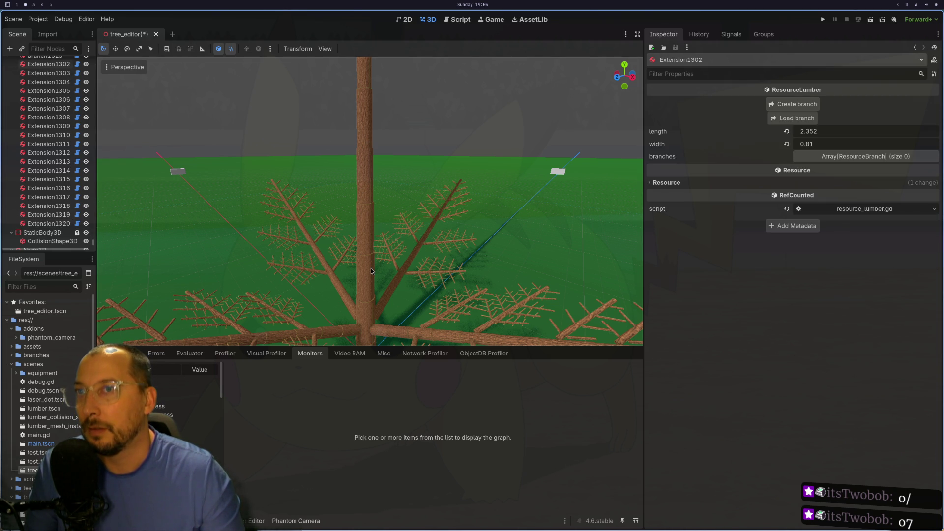
pyautogui.click(370, 307)
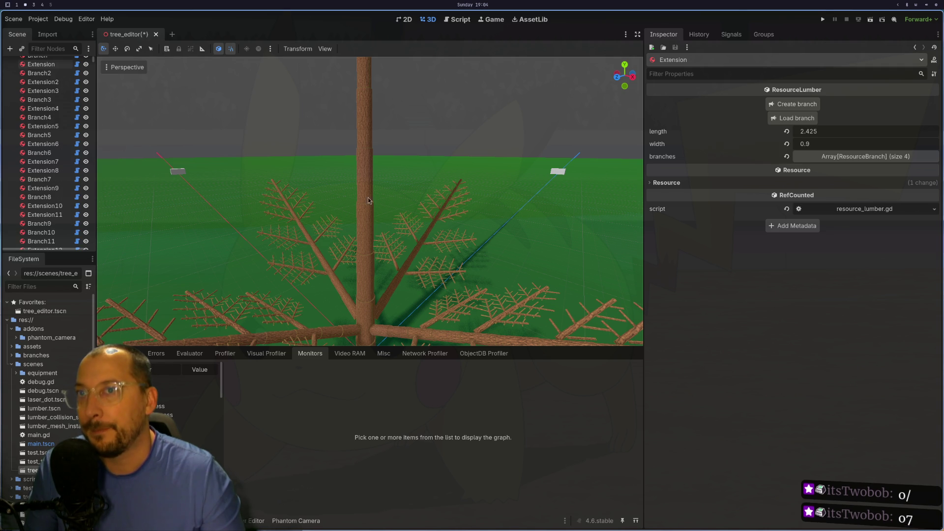
pyautogui.click(358, 178)
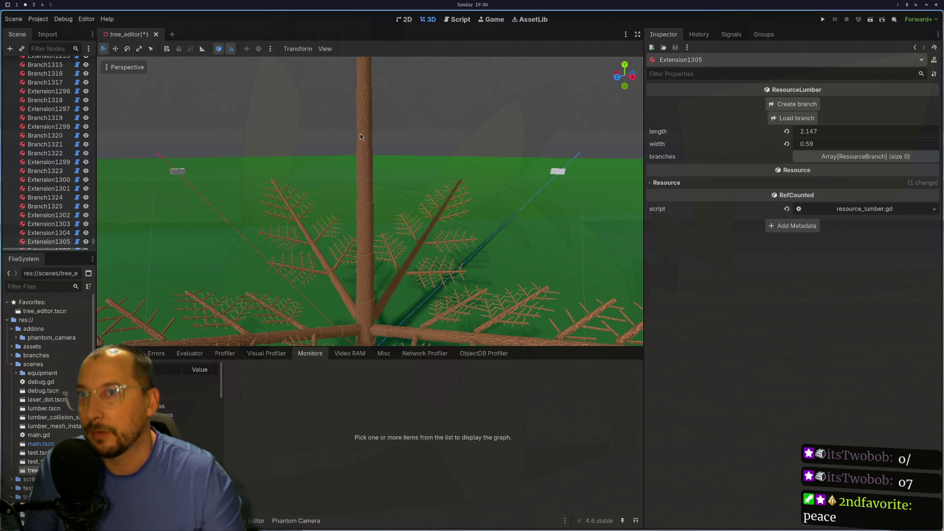
pyautogui.scroll(3, 394, 98)
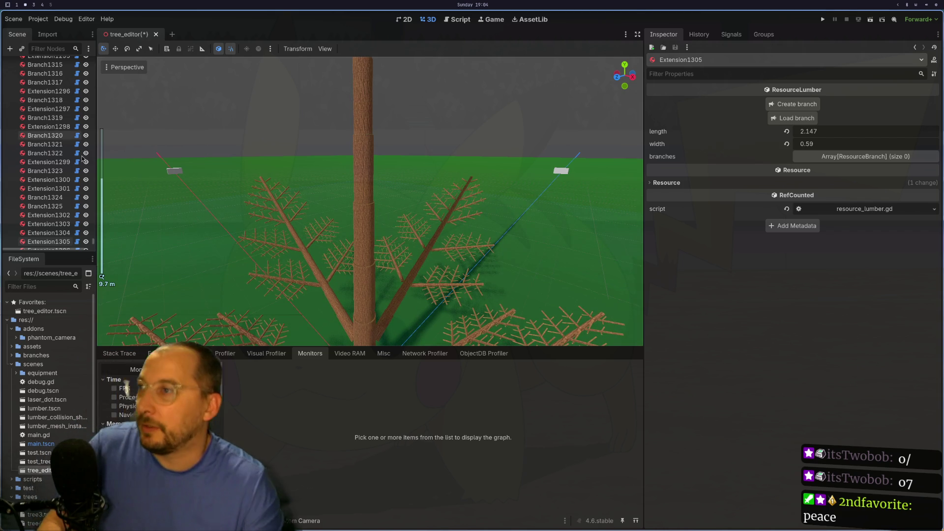
pyautogui.scroll(5, 81, 156)
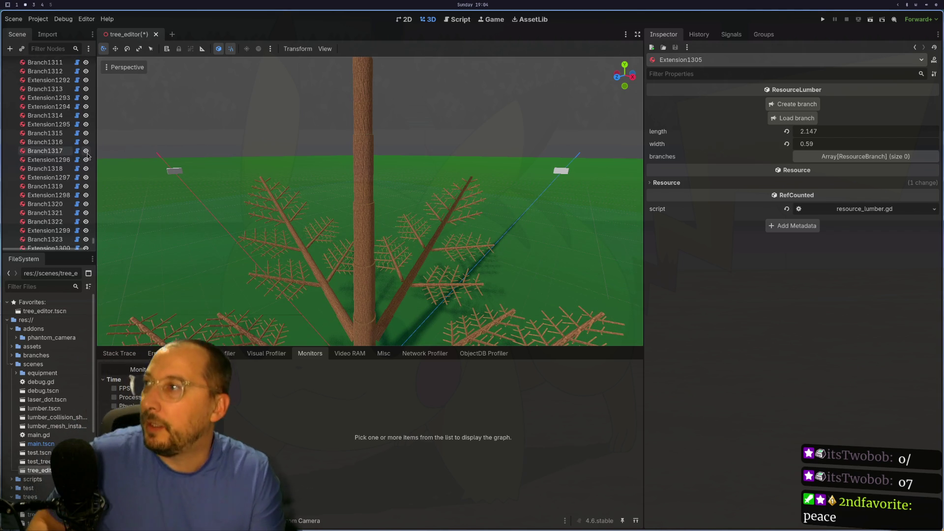
pyautogui.scroll(20, 73, 148)
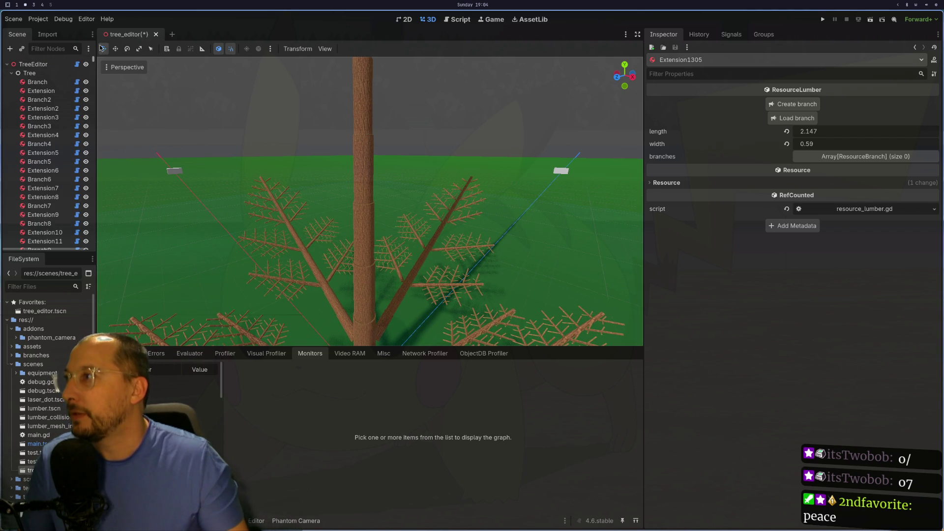
# Hide the tree meshes from TreeEditor, check Extension1304 still selects, then switch to Neovim
pyautogui.click(60, 63)
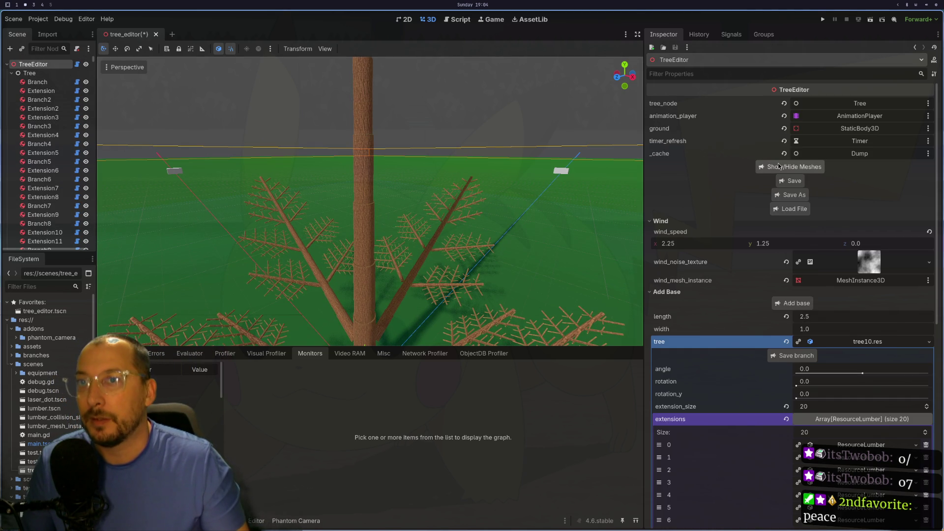
pyautogui.click(780, 167)
pyautogui.click(359, 146)
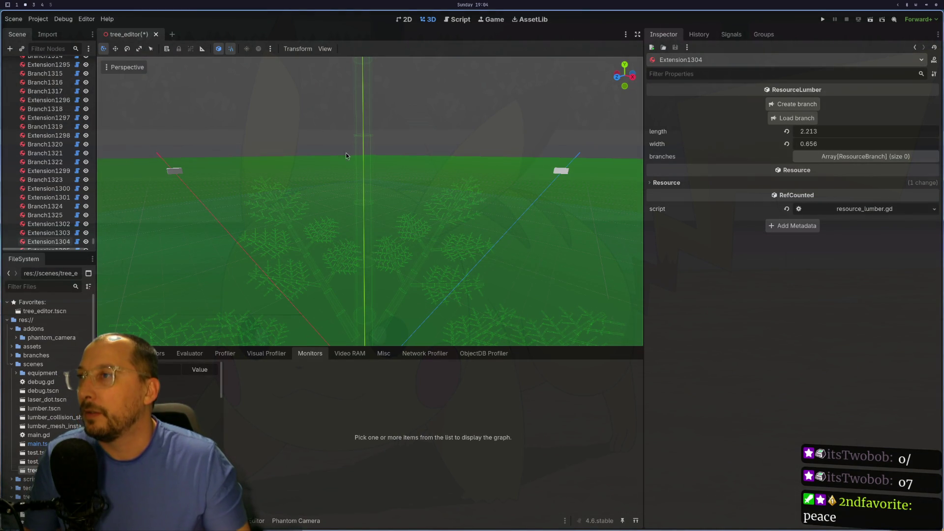
pyautogui.scroll(2, 356, 150)
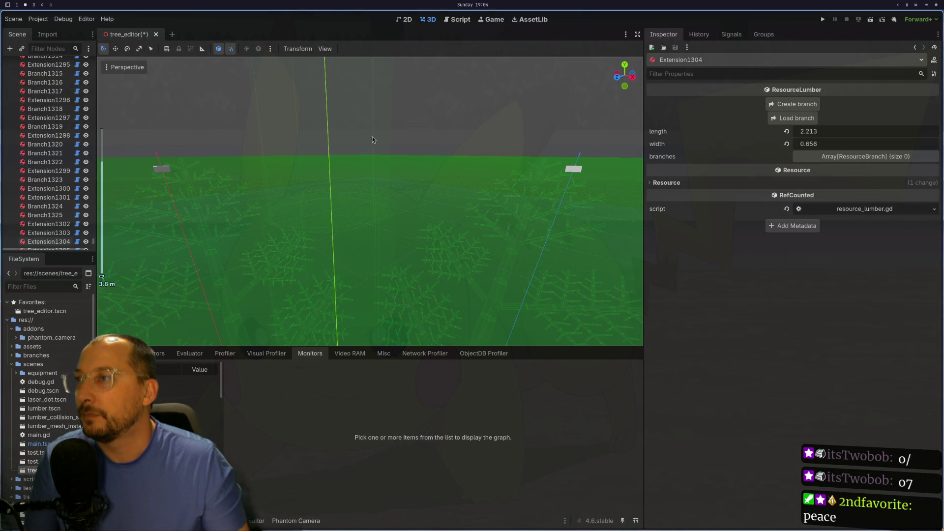
pyautogui.scroll(-5, 358, 111)
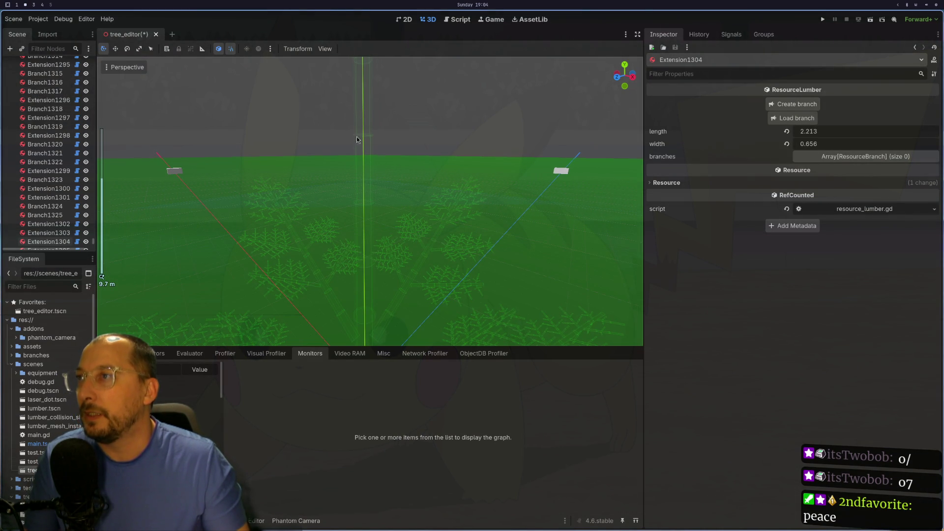
pyautogui.press('super+1')
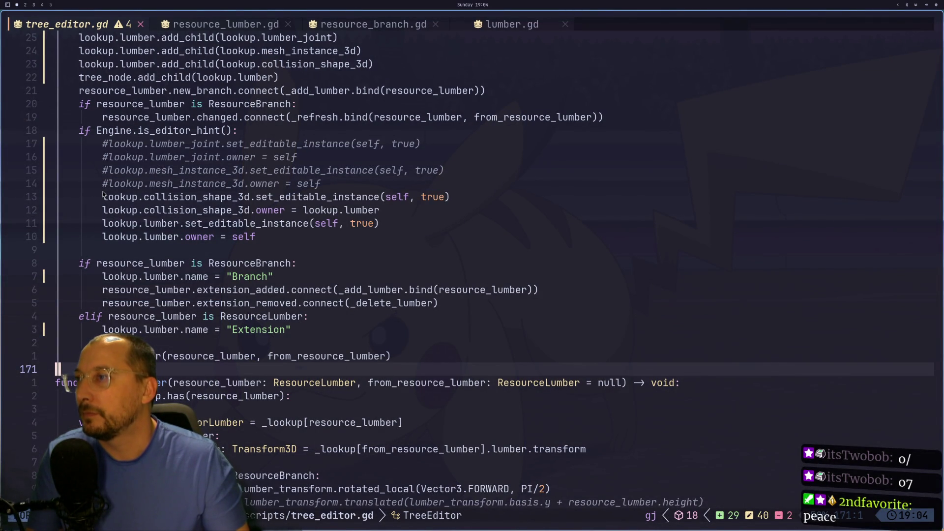
# On line 159, change the collision shape's owner from lookup.lumber to self and save with :w
pyautogui.click(379, 198)
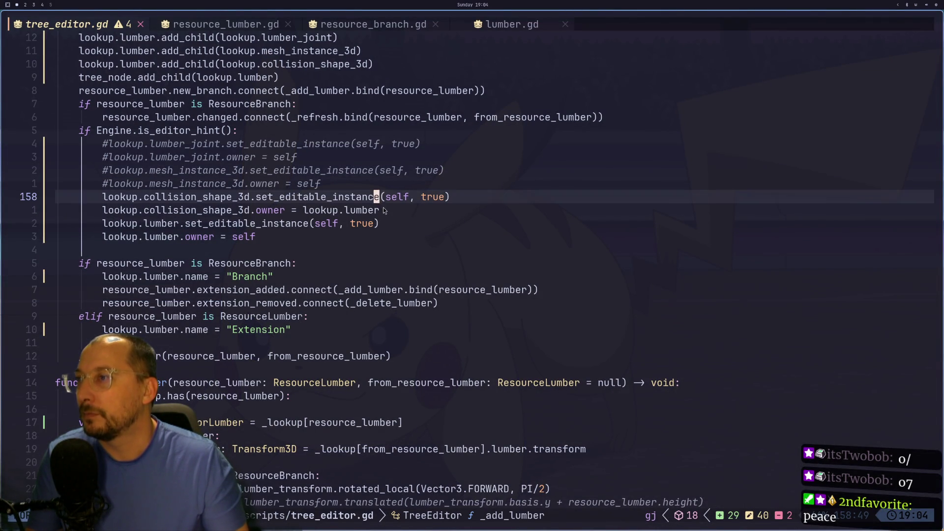
pyautogui.press('j')
pyautogui.press('a')
pyautogui.press('BackSpace')
pyautogui.press('BackSpace')
pyautogui.press('BackSpace')
pyautogui.write('self')
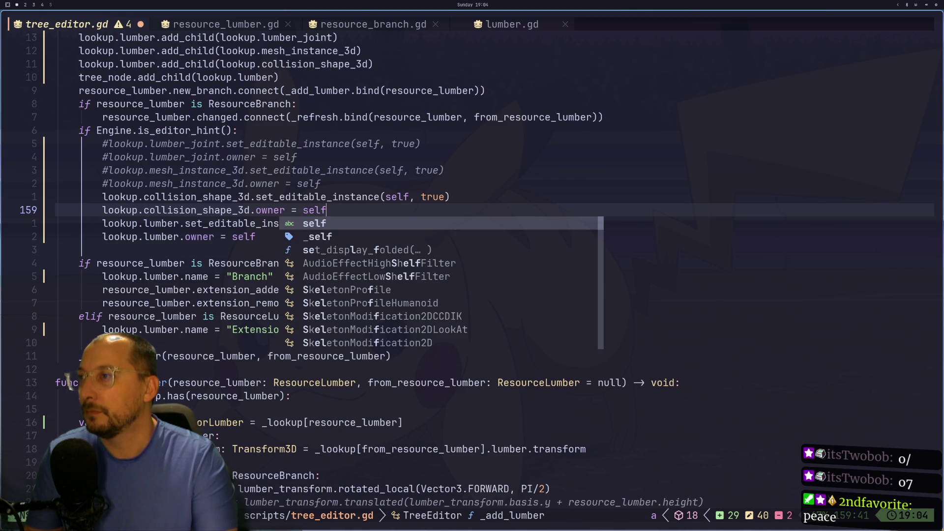
pyautogui.press('Escape')
pyautogui.write(':w')
pyautogui.press('Return')
pyautogui.press('super+2')
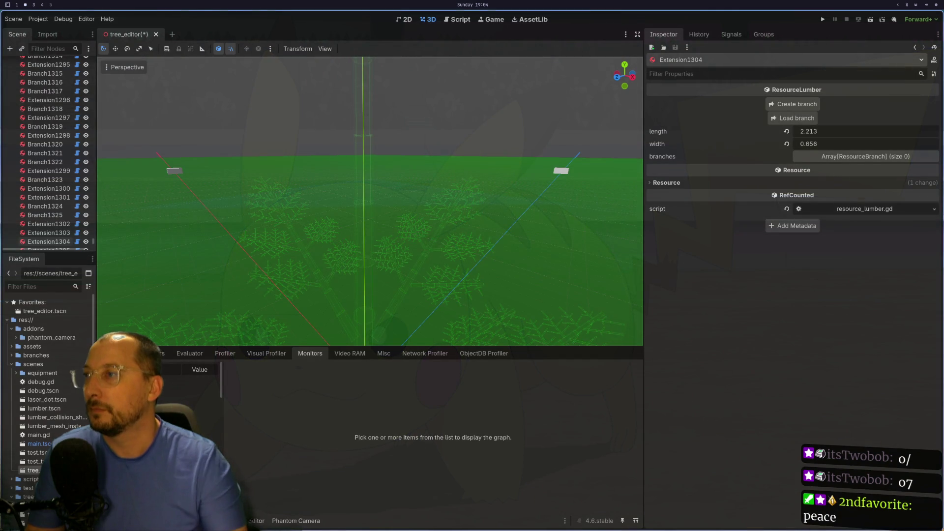
# Save and close the tree_editor scene, then reopen it
pyautogui.scroll(-2, 442, 182)
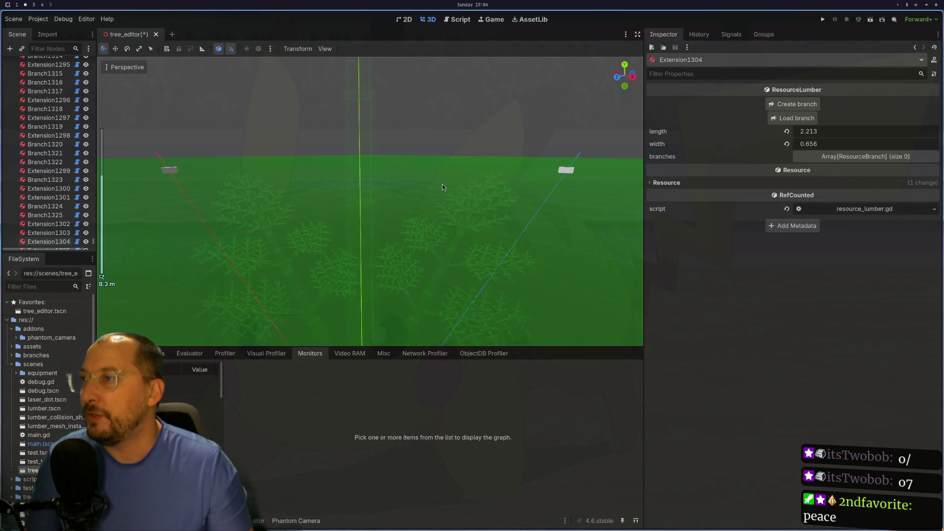
pyautogui.scroll(5, 441, 184)
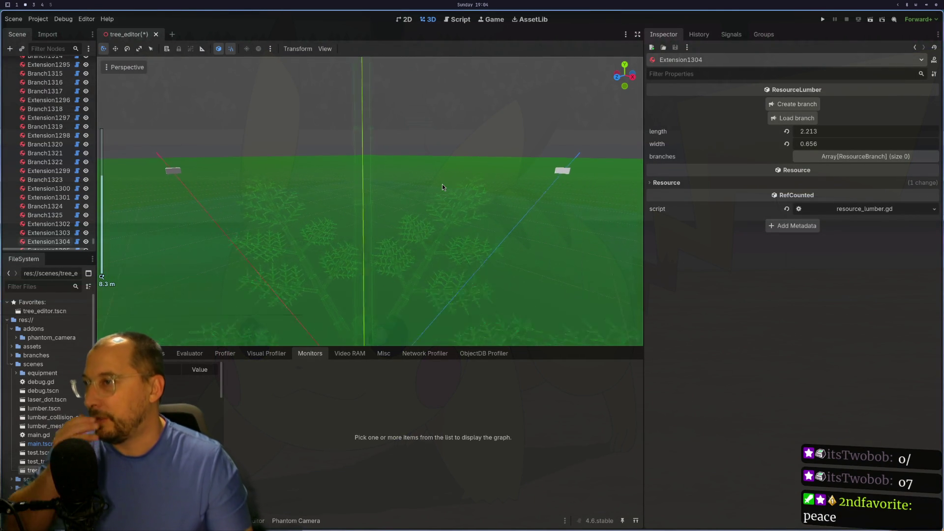
pyautogui.scroll(3, 55, 68)
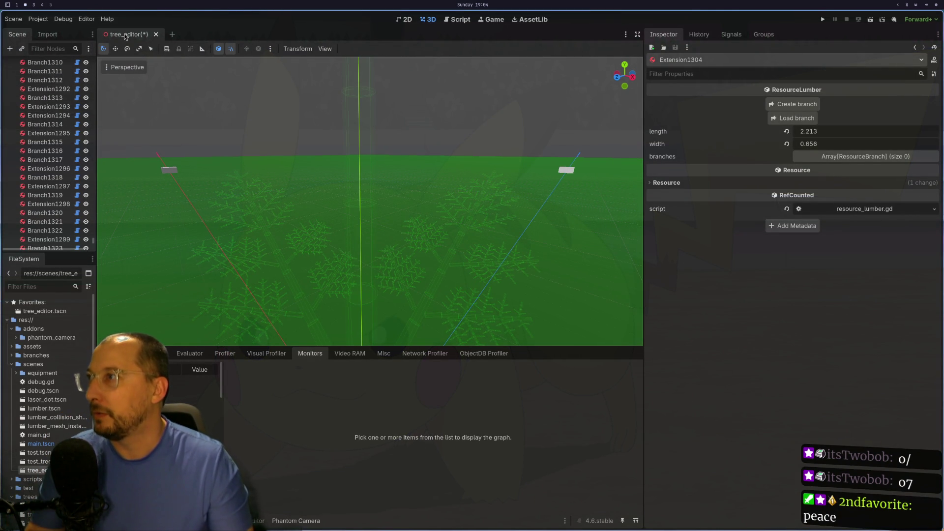
pyautogui.click(156, 34)
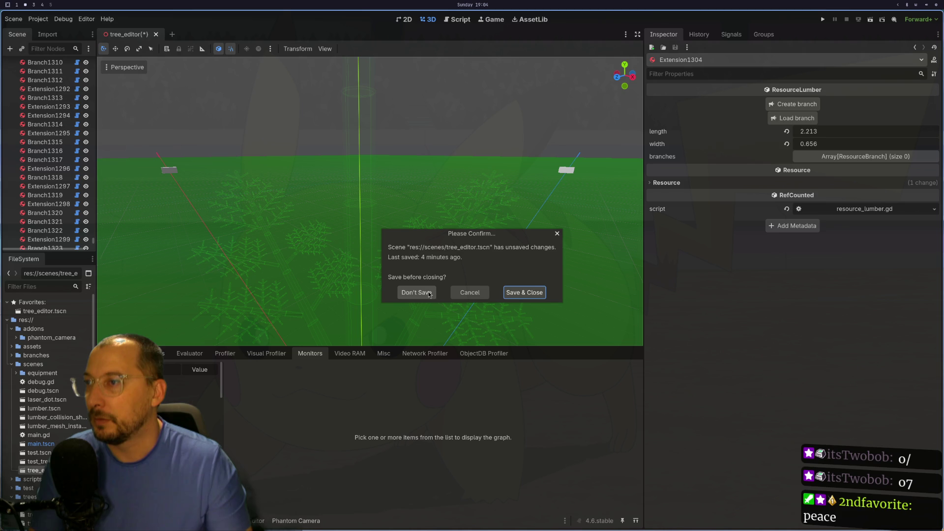
pyautogui.click(519, 295)
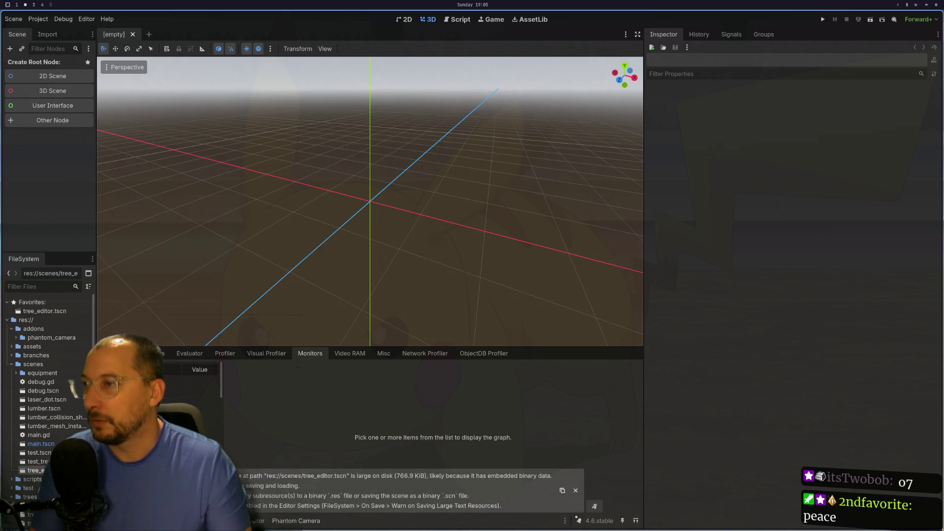
pyautogui.hotkey('ctrl', 'shift', 't')
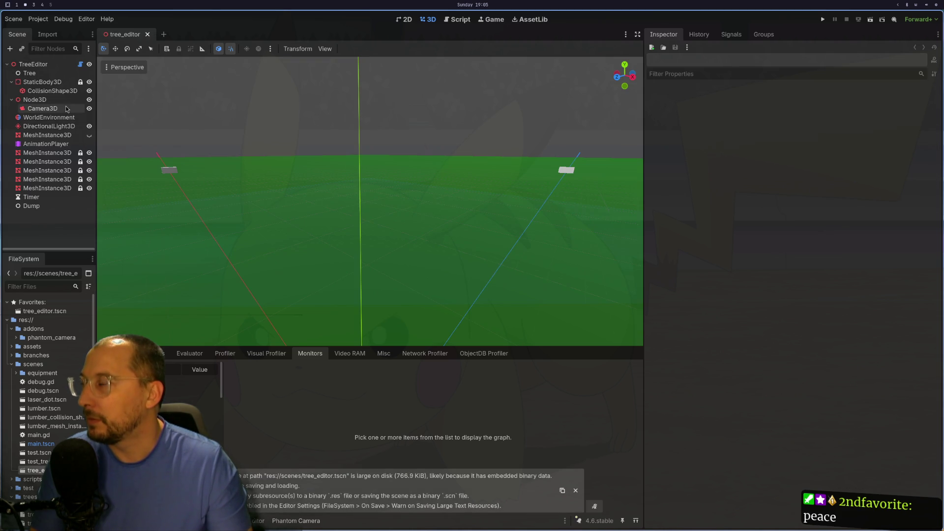
# Load tree10.res into TreeEditor to rebuild the tree
pyautogui.click(33, 64)
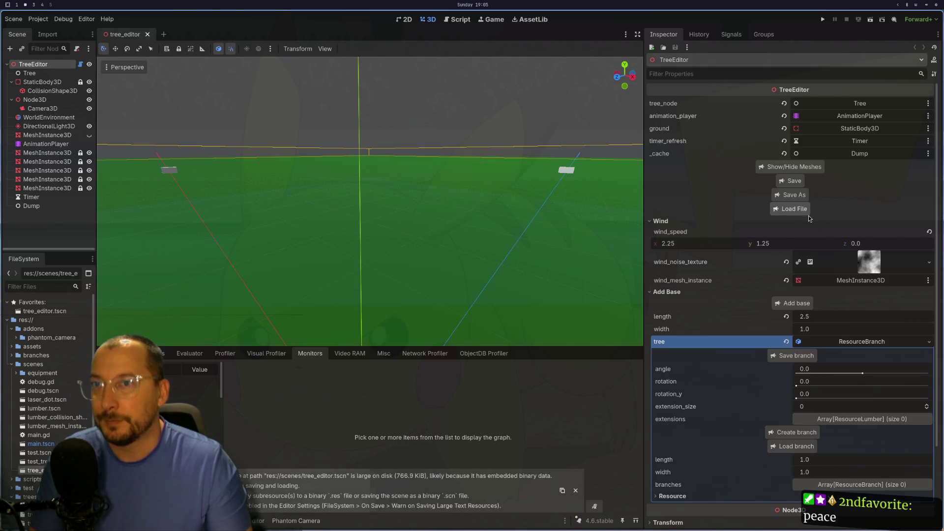
pyautogui.click(789, 208)
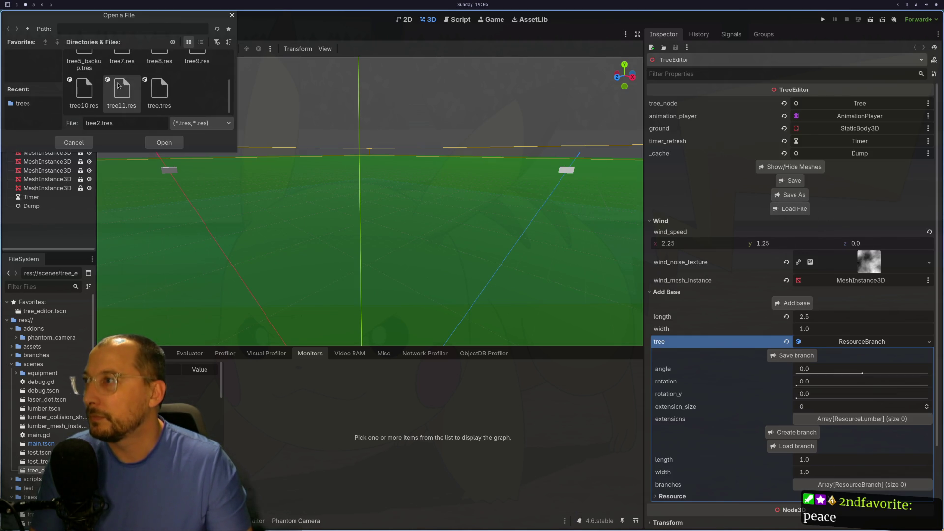
pyautogui.click(84, 91)
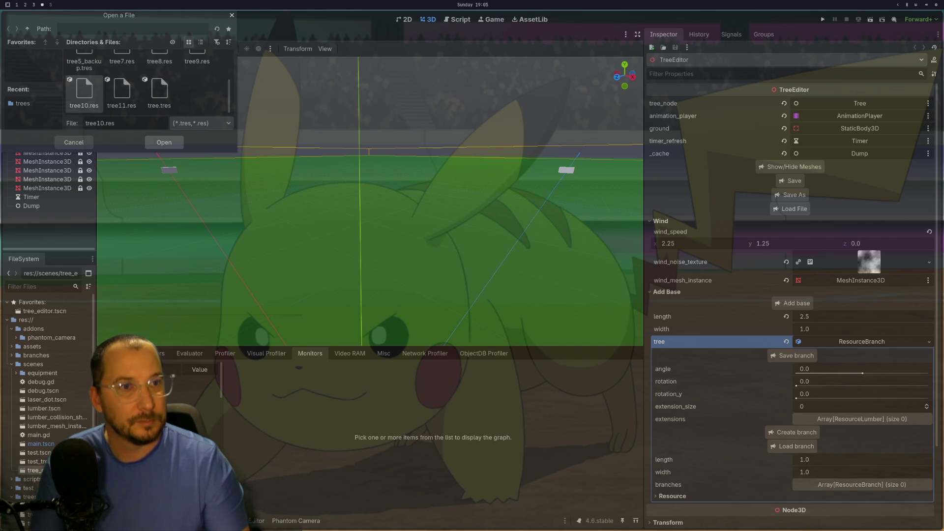
pyautogui.press('Return')
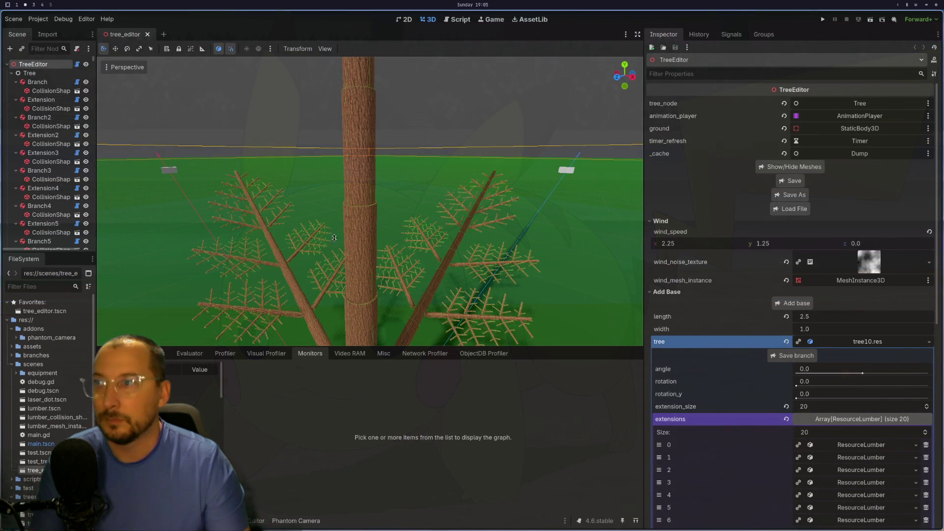
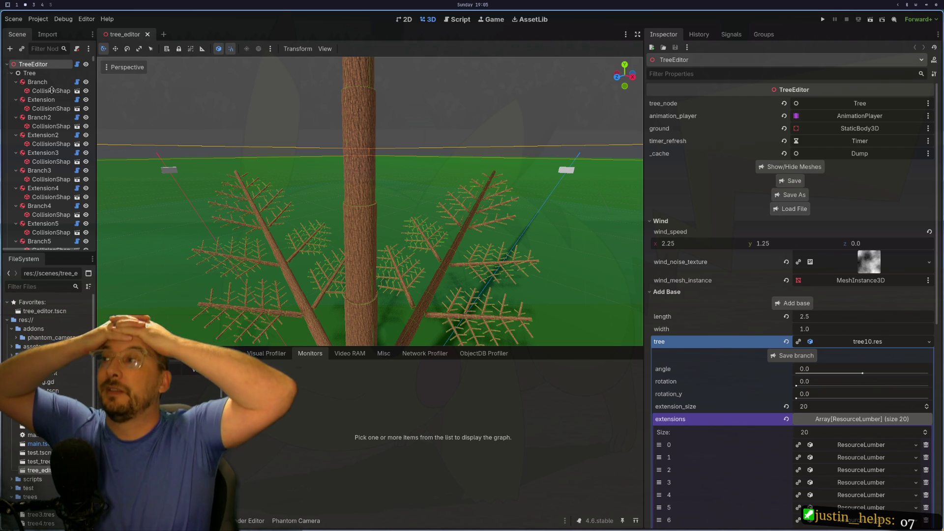
# Find every collision_shape_3d occurrence in tree_editor.gd with a * search
pyautogui.press('super+1')
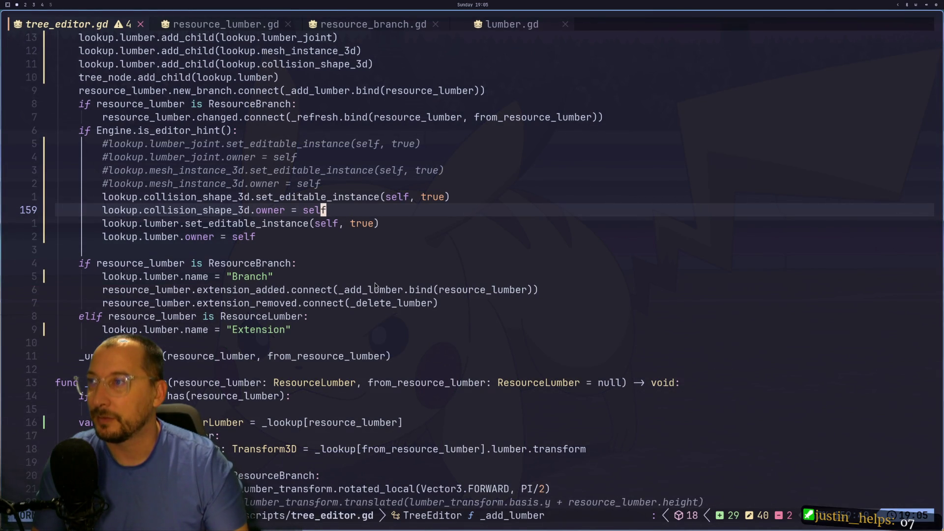
pyautogui.press('super+2')
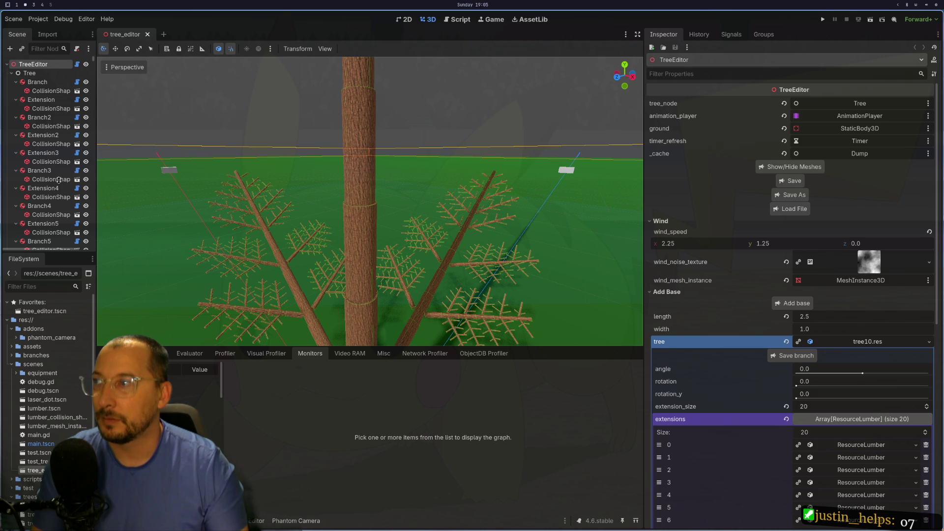
pyautogui.press('super+2')
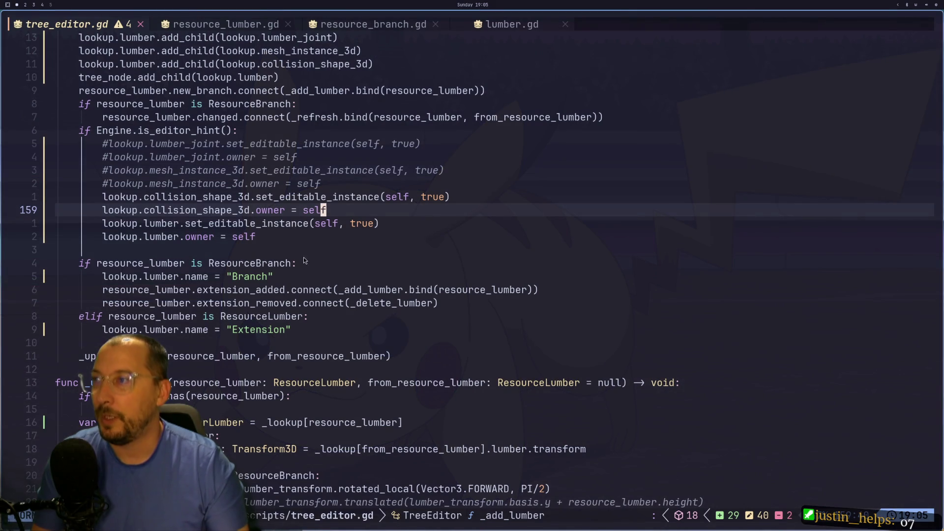
pyautogui.click(190, 222)
pyautogui.click(203, 210)
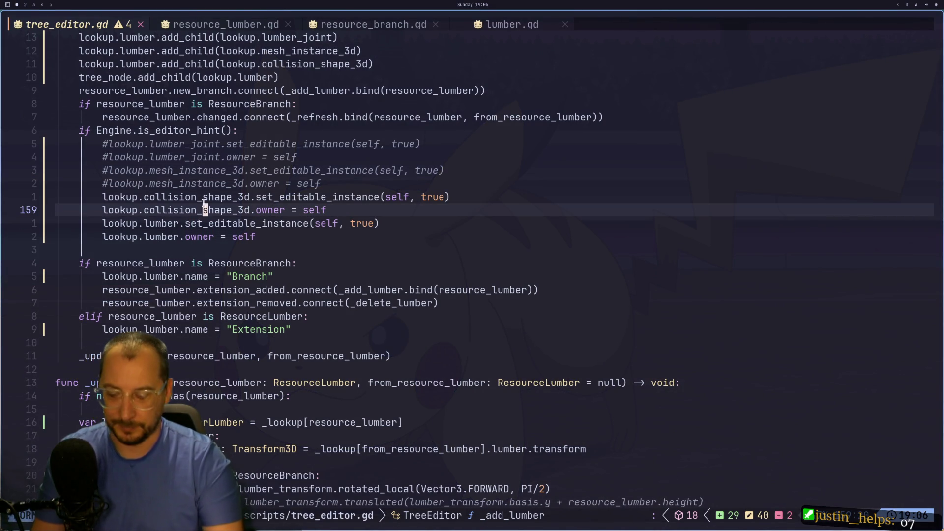
pyautogui.press('*')
pyautogui.press('n')
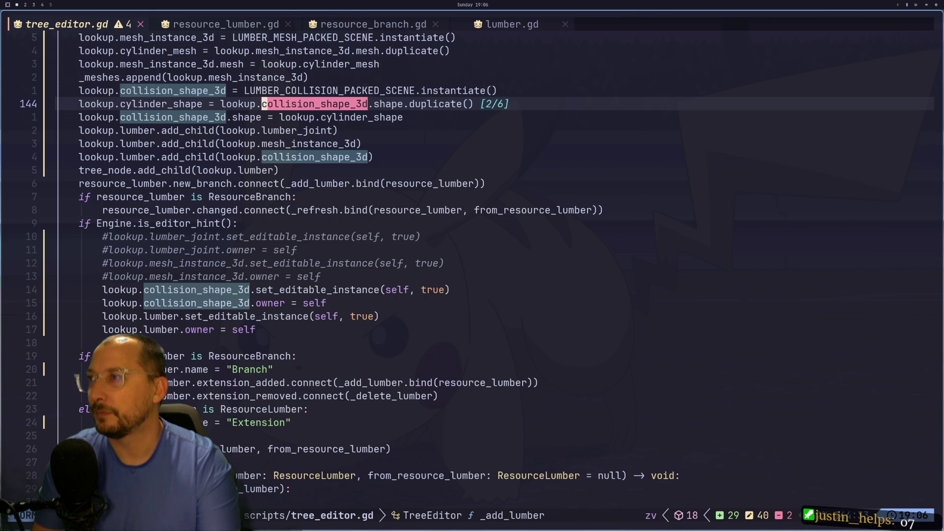
pyautogui.press('n')
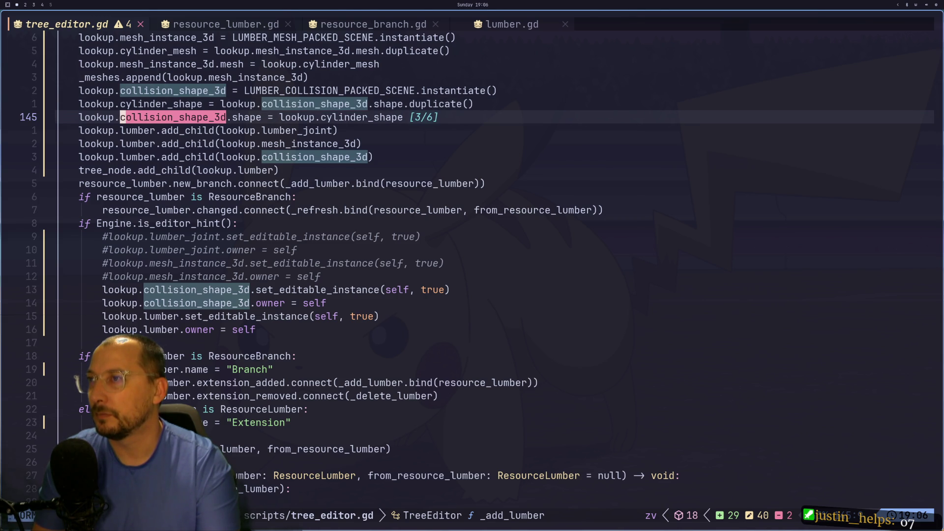
pyautogui.press('n')
pyautogui.press('n')
pyautogui.press('n')
pyautogui.press('n')
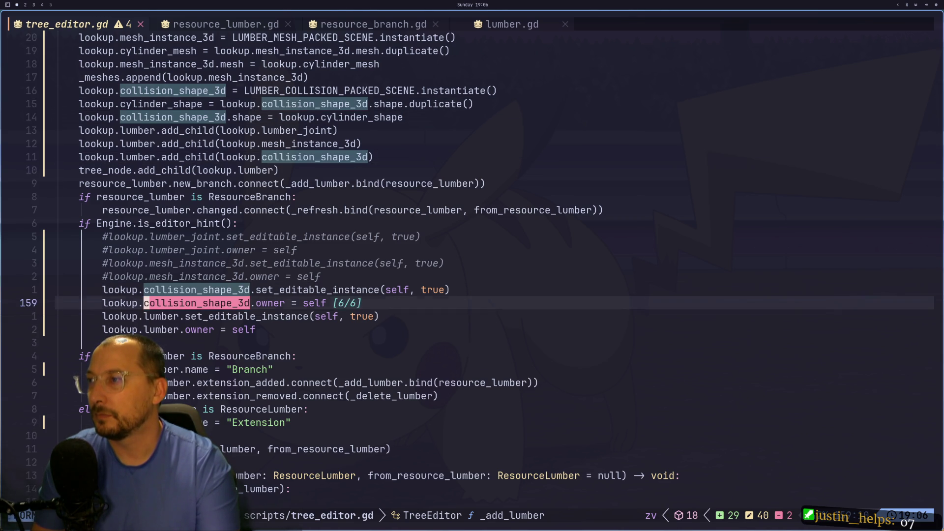
# Comment out lines 158–159 (set_editable_instance and owner) and save the script
pyautogui.press('super+2')
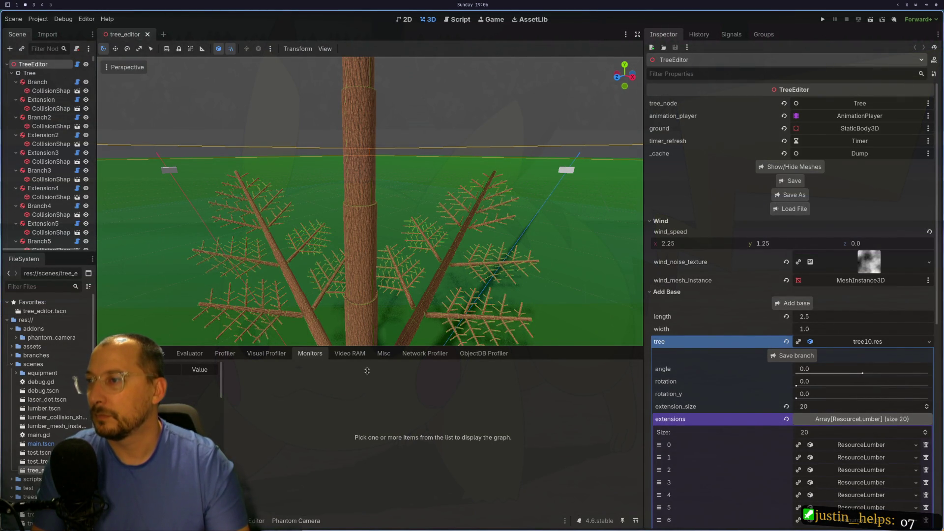
pyautogui.press('super+1')
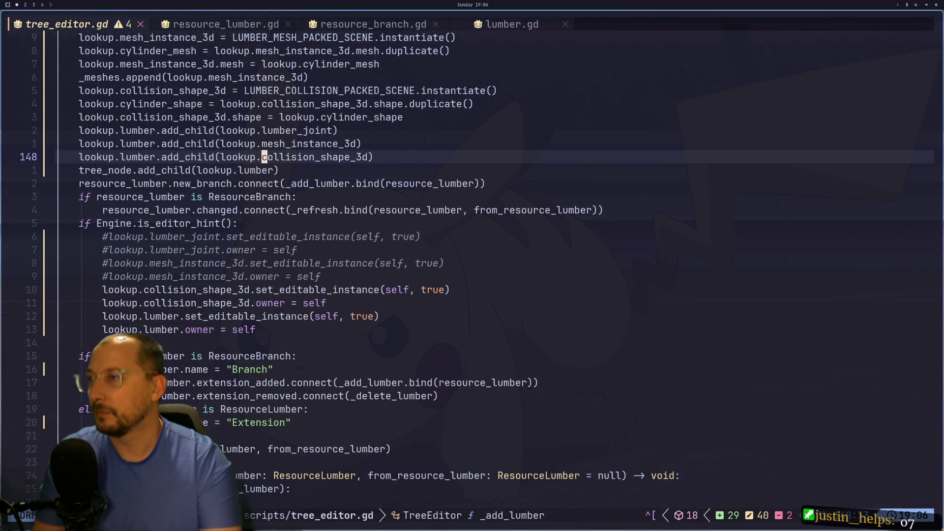
pyautogui.press('j')
pyautogui.press('j')
pyautogui.press('j')
pyautogui.press('h')
pyautogui.press('h')
pyautogui.press('h')
pyautogui.press('h')
pyautogui.press('h')
pyautogui.press('h')
pyautogui.write('jhki#')
pyautogui.press('Escape')
pyautogui.write('ji#')
pyautogui.press('Escape')
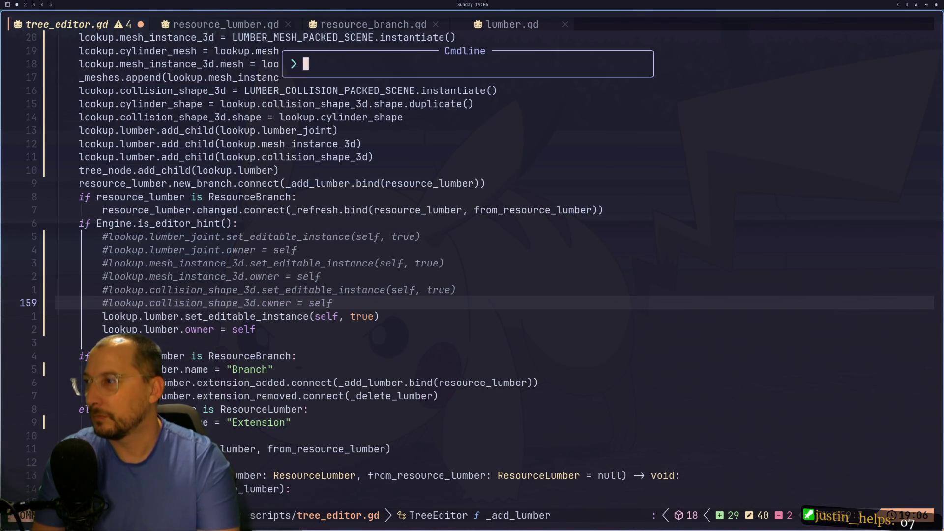
pyautogui.hotkey('ctrl', 's')
# Toggle the comment on line 158 back and forth, saving with :w each time
pyautogui.press('k')
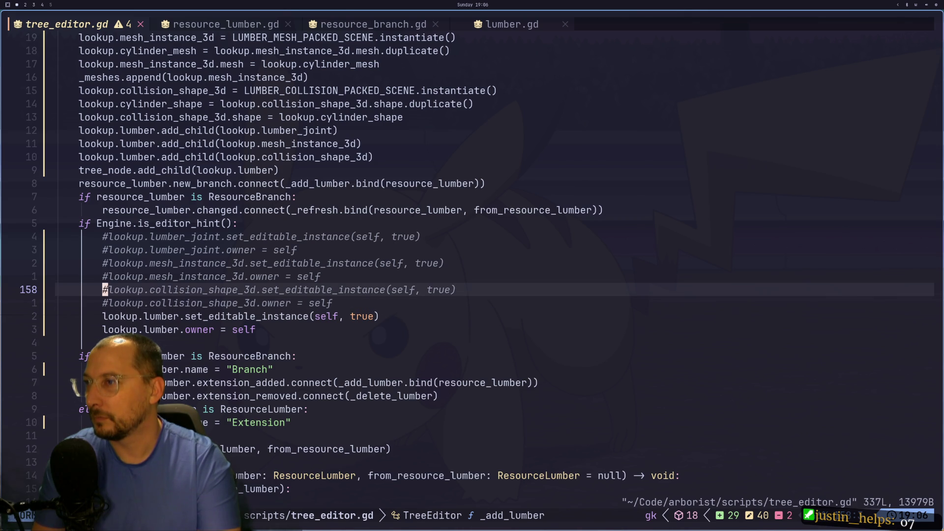
pyautogui.press('a')
pyautogui.press('BackSpace')
pyautogui.write('w')
pyautogui.press('Return')
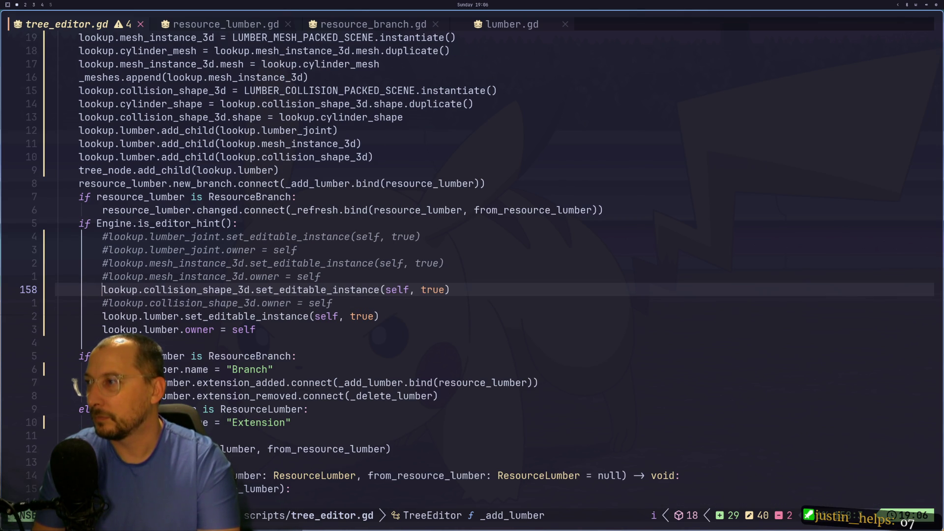
pyautogui.press('g')
pyautogui.press('c')
pyautogui.press('c')
pyautogui.write(':w')
pyautogui.press('Return')
# Undo the line 158–159 commenting, save, and return to the Godot editor
pyautogui.press('super+2')
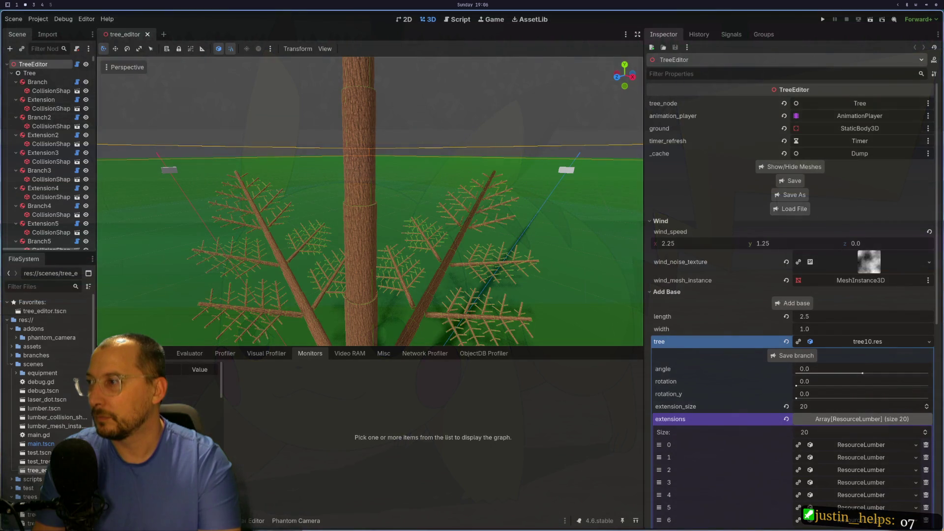
pyautogui.press('super+1')
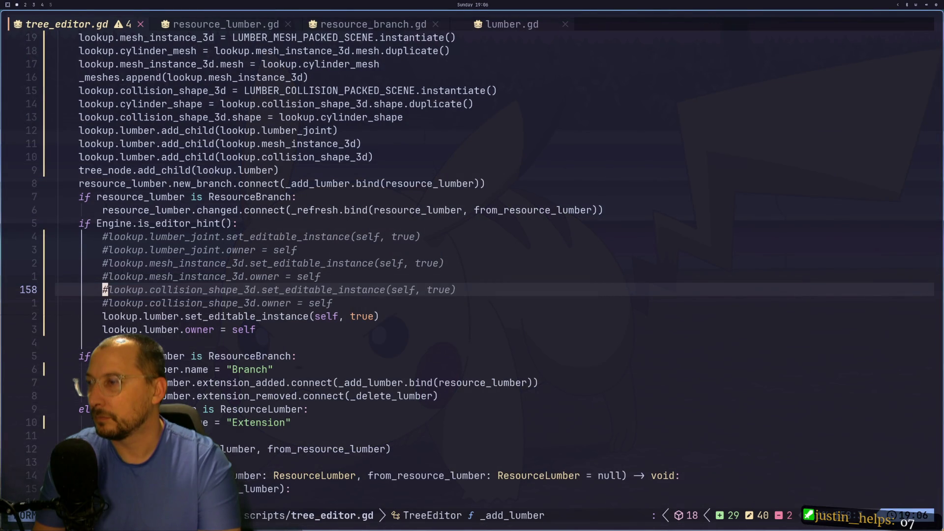
pyautogui.press('u')
pyautogui.press('u')
pyautogui.press('u')
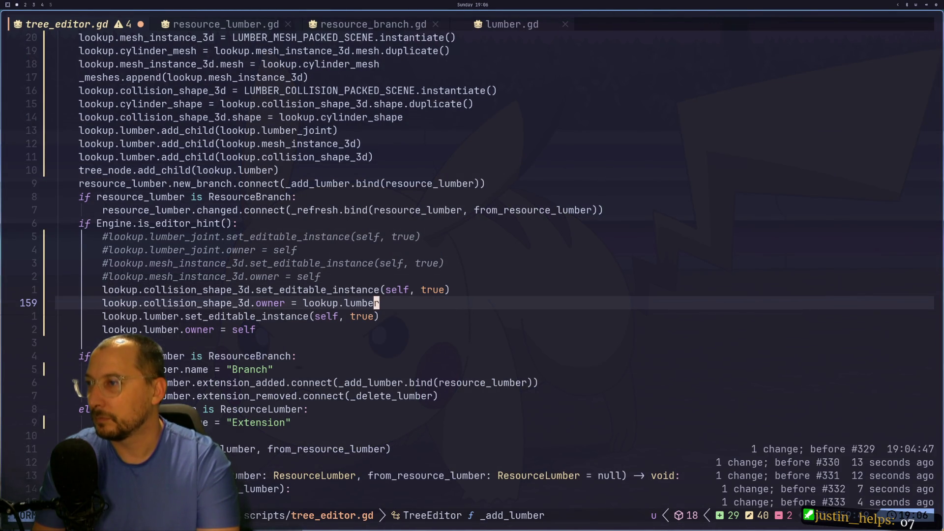
pyautogui.write(':w')
pyautogui.press('Return')
pyautogui.press('j')
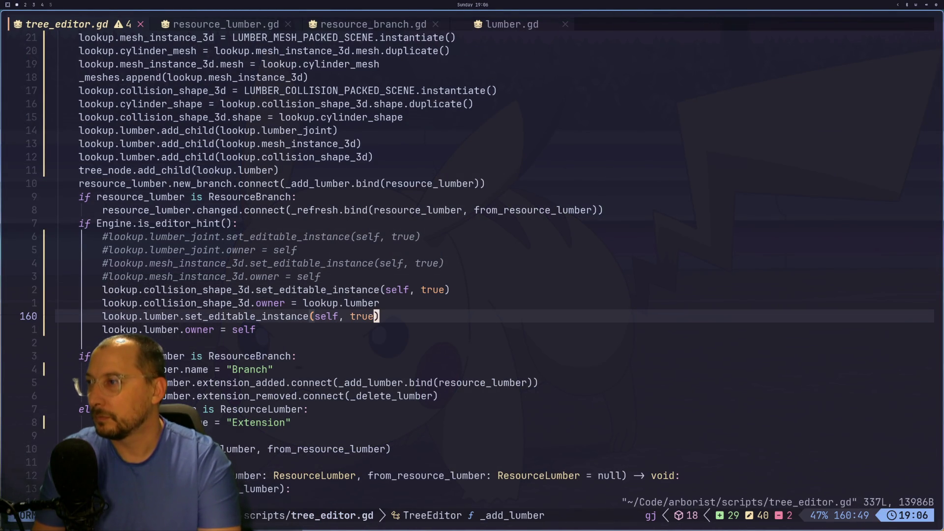
pyautogui.press('j')
pyautogui.press('j')
pyautogui.press('j')
pyautogui.press('h')
pyautogui.press('h')
pyautogui.press('h')
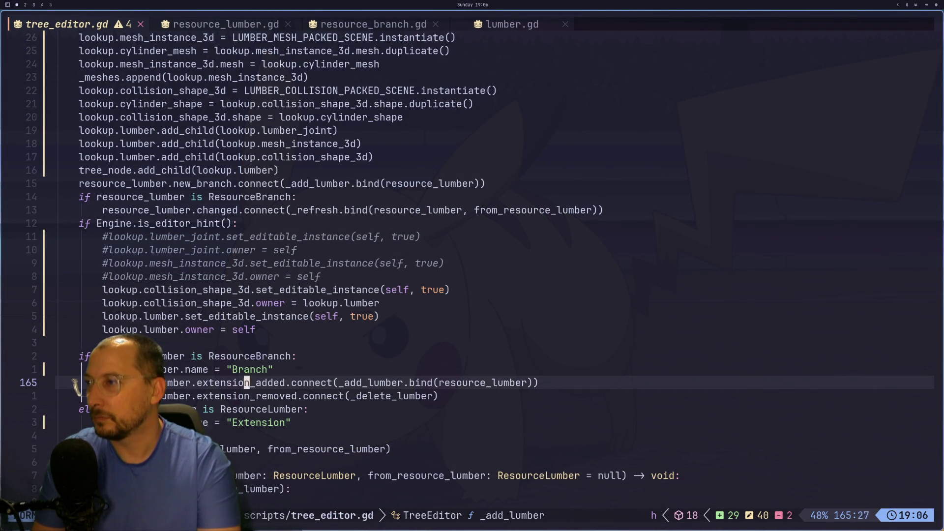
pyautogui.press('super+2')
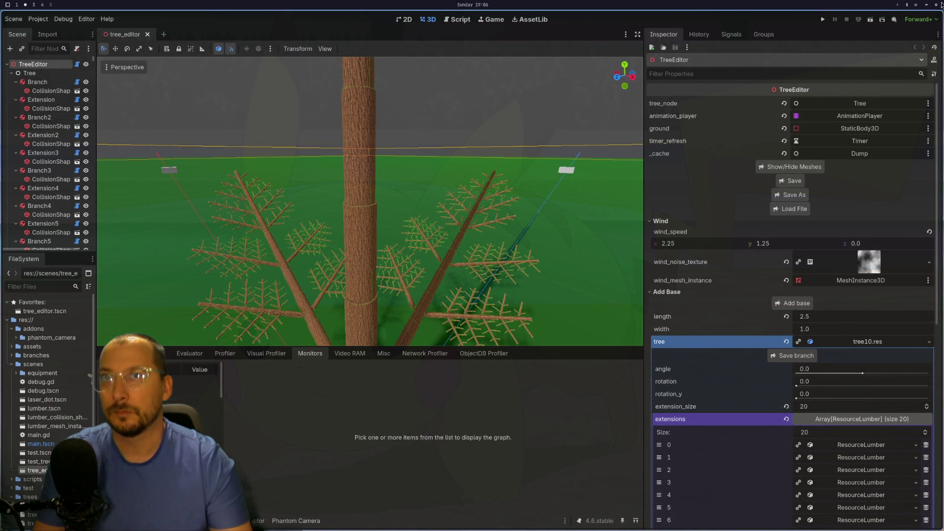
pyautogui.press('super+b')
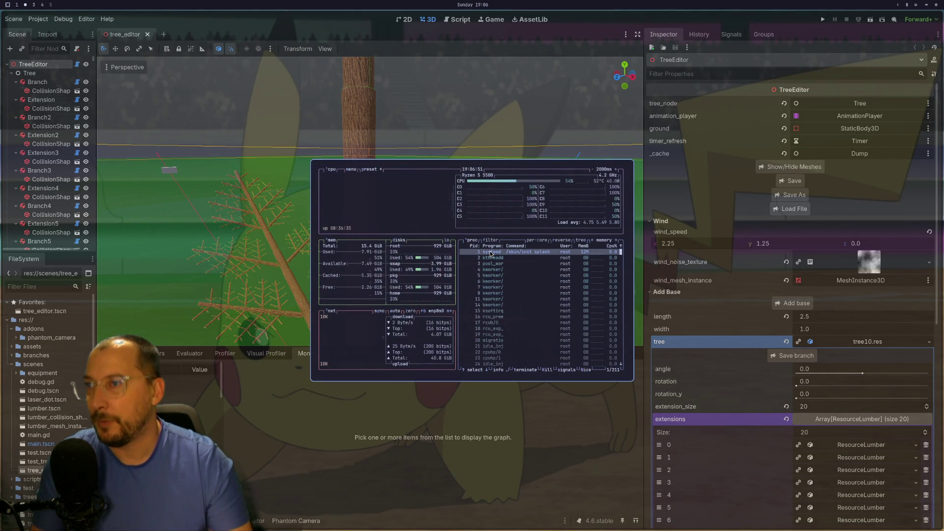
# Kill the Godot_v4 process in btop, sorted by memory, then quit btop
pyautogui.click(490, 254)
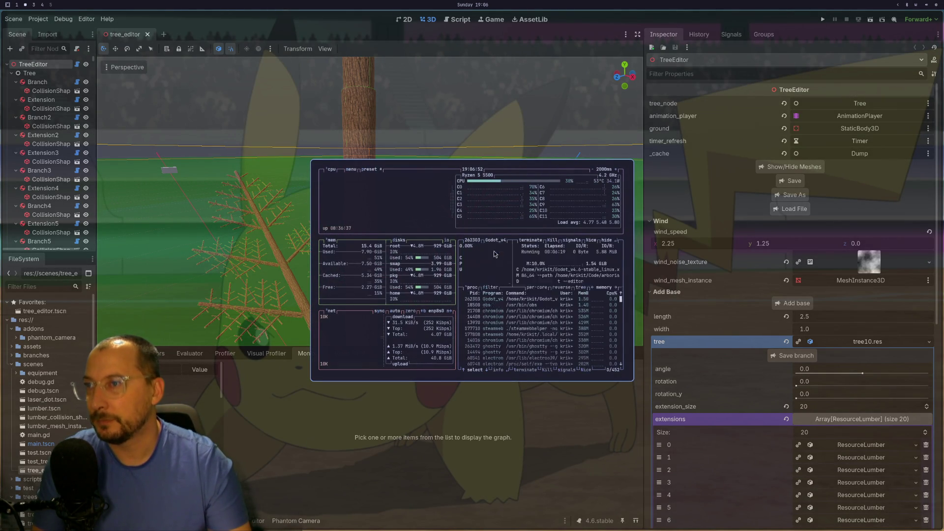
pyautogui.click(488, 297)
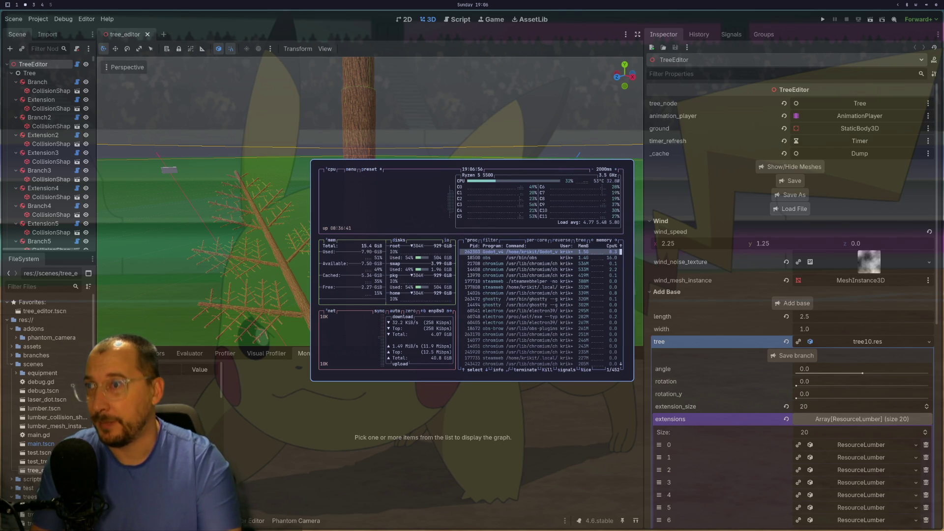
pyautogui.press('k')
pyautogui.press('Return')
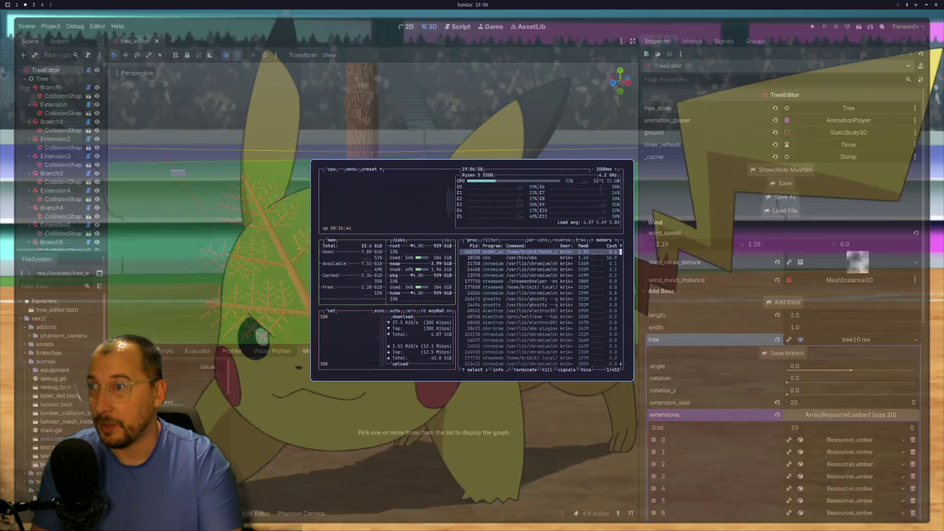
pyautogui.press('q')
pyautogui.press('super+space')
# Relaunch Godot 4.6 and open the Arborist project for editing
pyautogui.write('god')
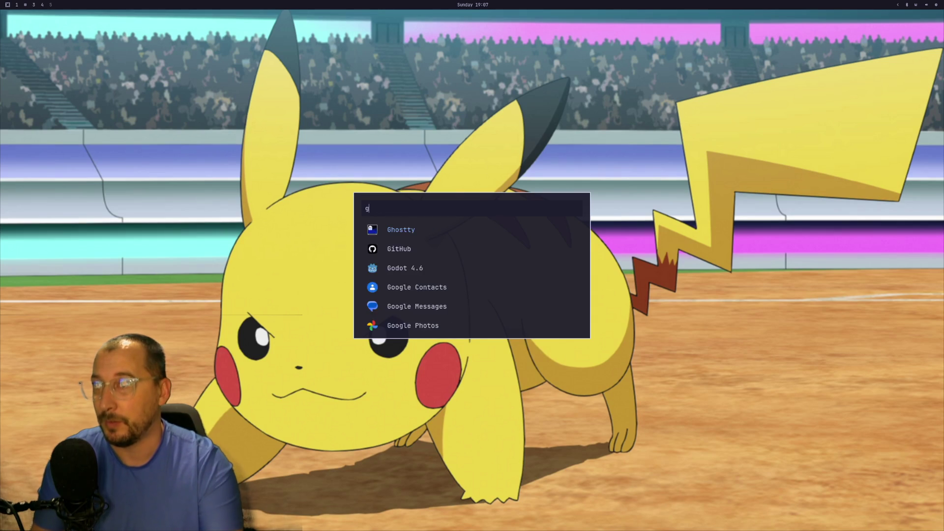
pyautogui.press('Return')
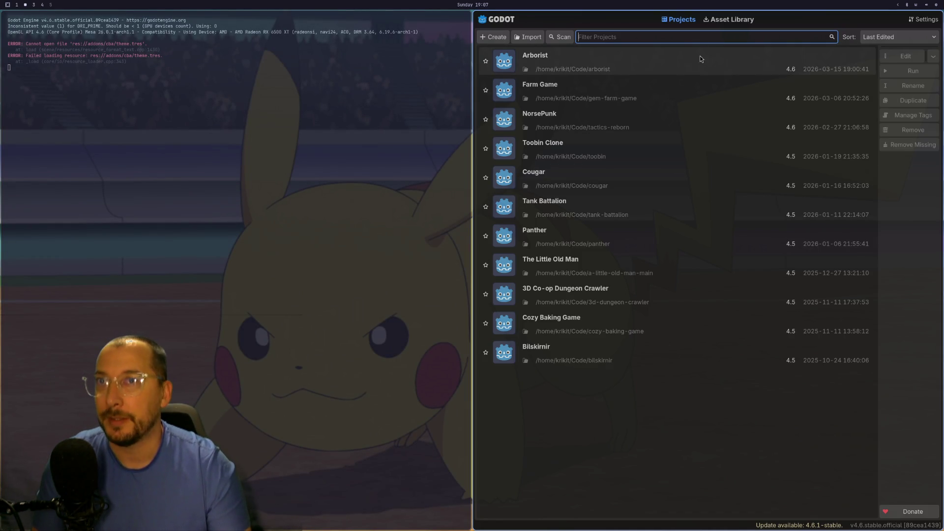
pyautogui.click(703, 59)
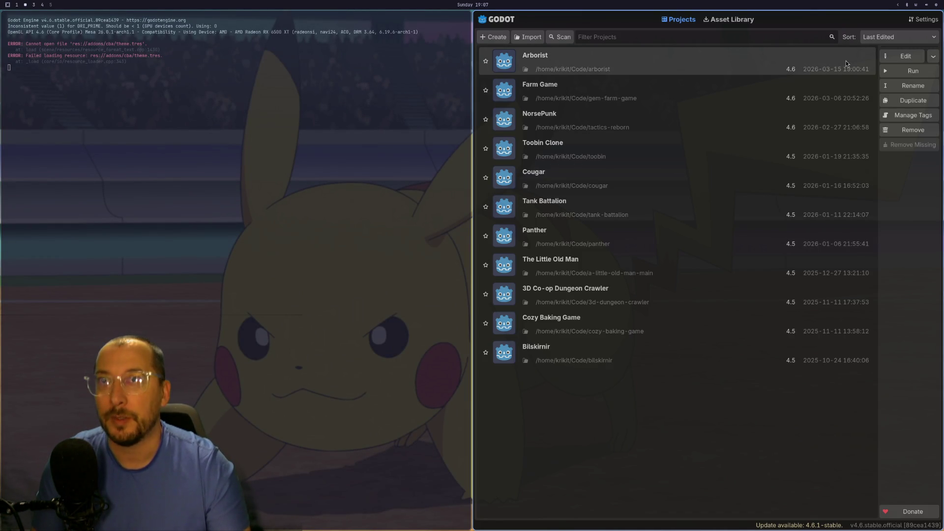
pyautogui.click(899, 57)
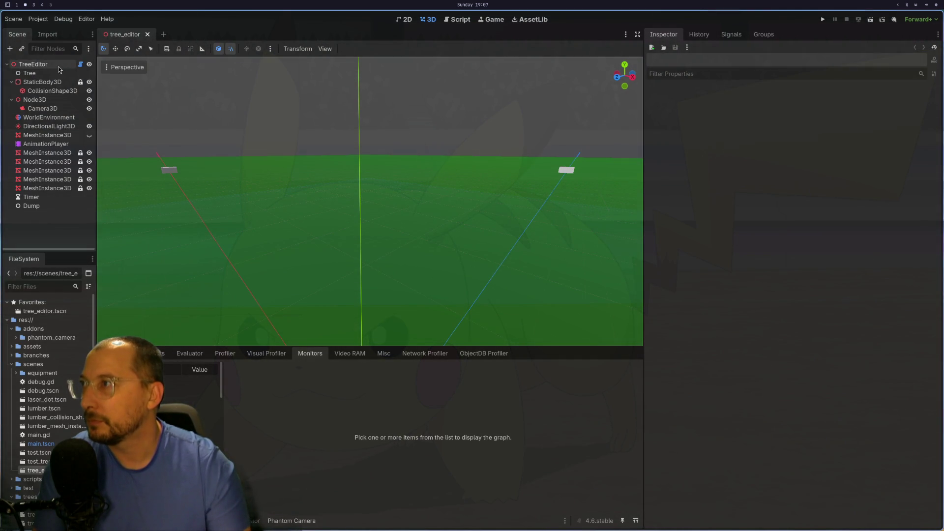
# Choose tree10.res in the TreeEditor node's tree file picker
pyautogui.click(57, 69)
pyautogui.click(791, 209)
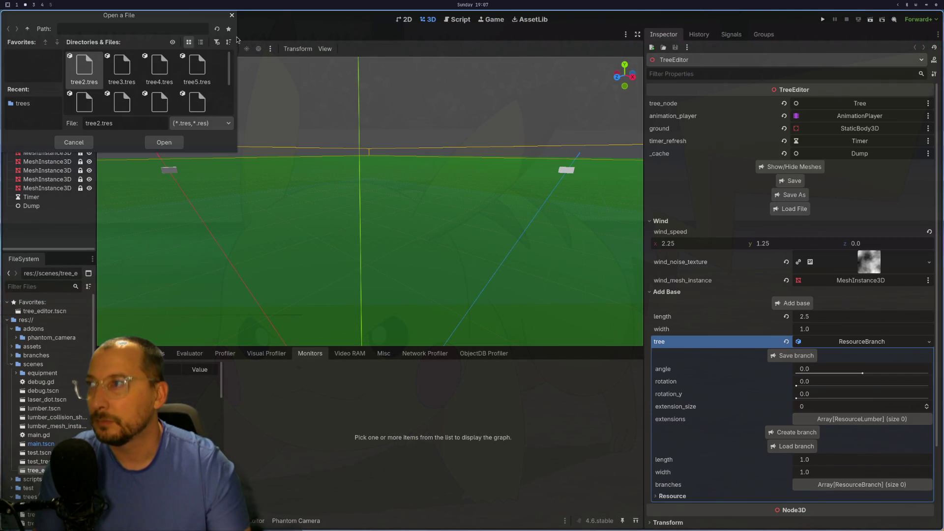
pyautogui.scroll(-3, 125, 93)
pyautogui.click(84, 93)
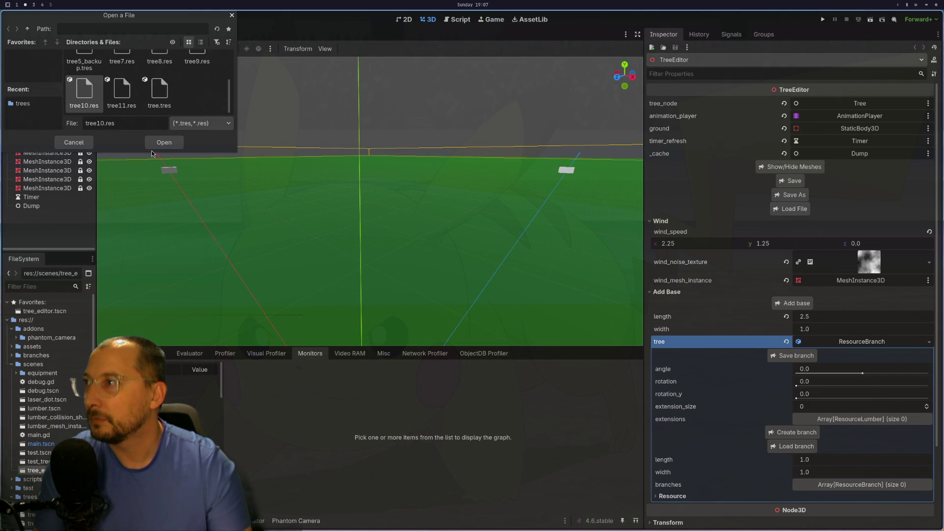
# Read through tree_editor.gd's deletion functions around _delete_branch in Neovim
pyautogui.press('super+1')
pyautogui.press('g')
pyautogui.press('j')
pyautogui.press('g')
pyautogui.press('j')
pyautogui.press('g')
pyautogui.press('k')
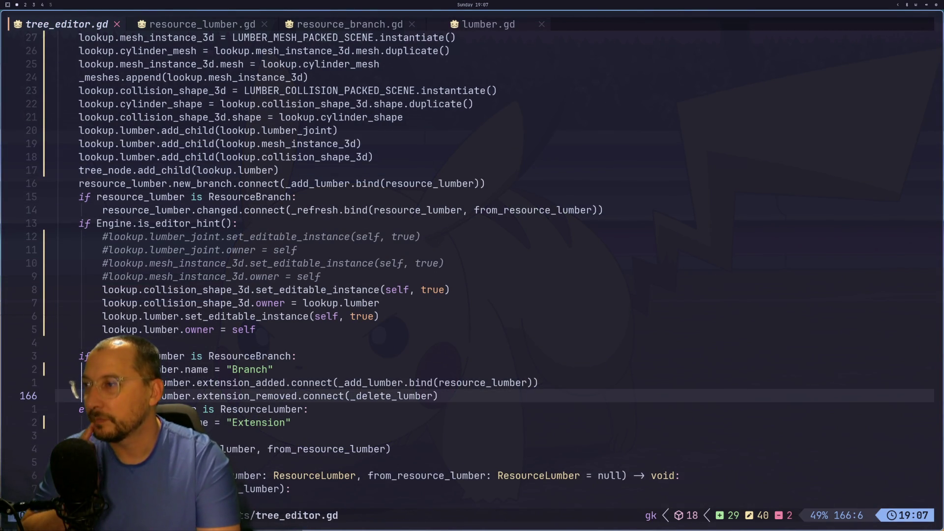
pyautogui.press('k')
pyautogui.press('k')
pyautogui.press('k')
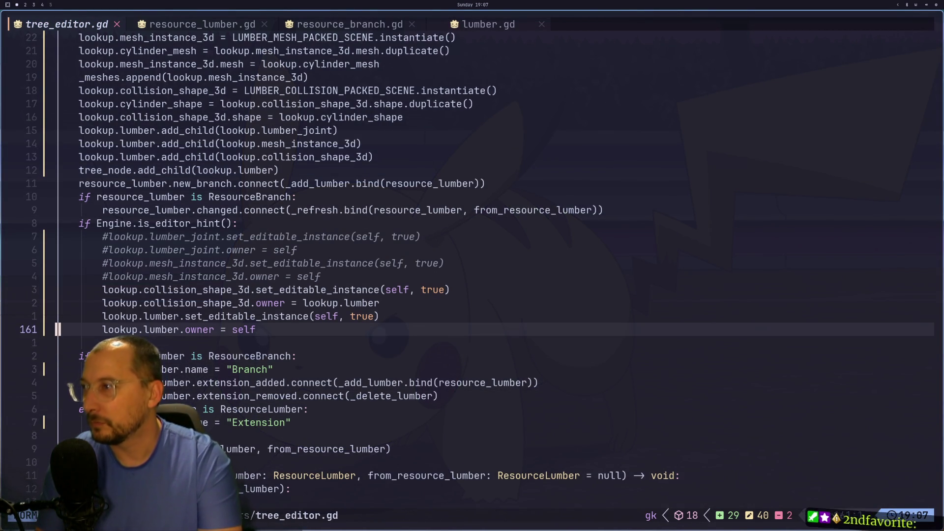
pyautogui.press('j')
pyautogui.press('j')
pyautogui.press('j')
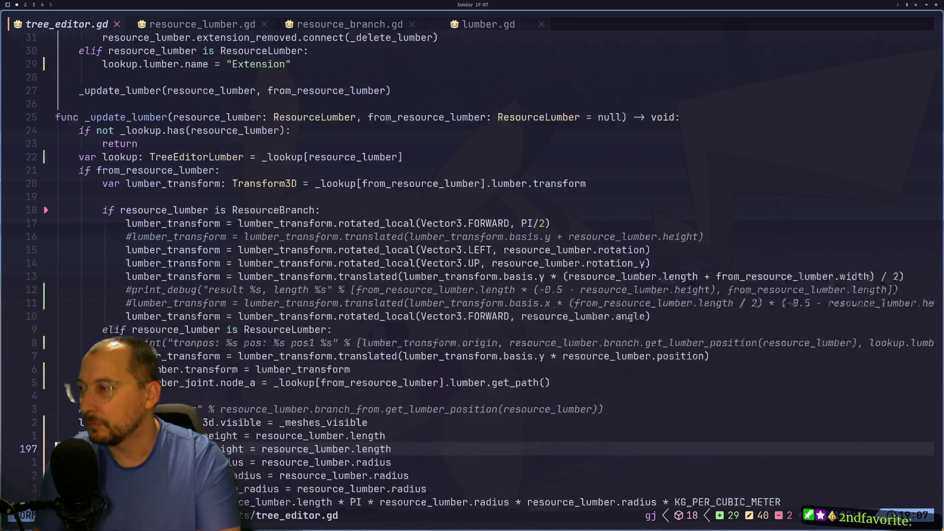
pyautogui.press('j')
pyautogui.press('j')
pyautogui.press('j')
pyautogui.press('j')
pyautogui.press('j')
pyautogui.press('j')
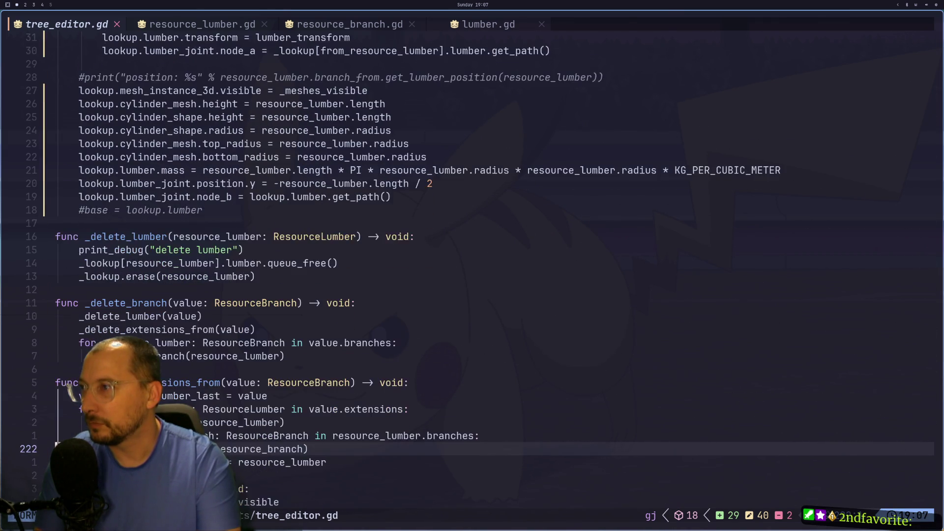
pyautogui.press('j')
pyautogui.press('j')
pyautogui.press('j')
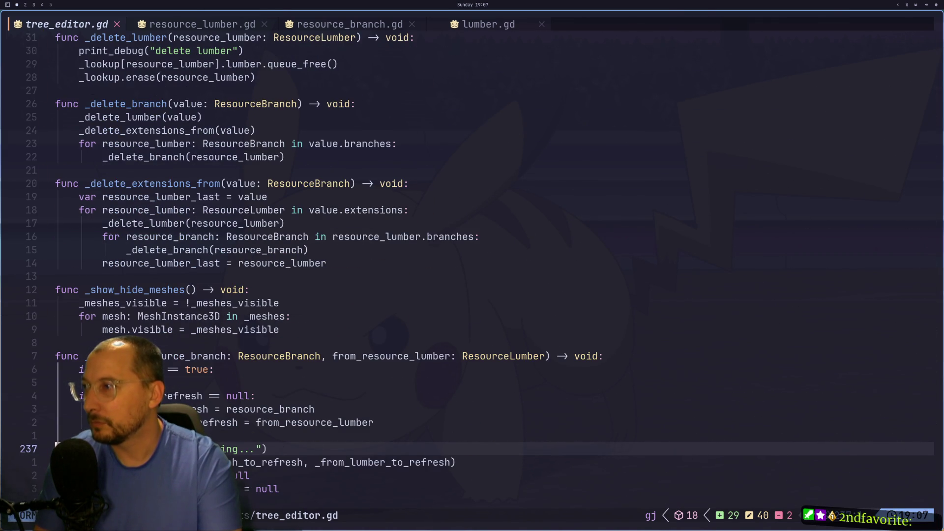
pyautogui.press('j')
pyautogui.press('k')
pyautogui.press('k')
pyautogui.press('k')
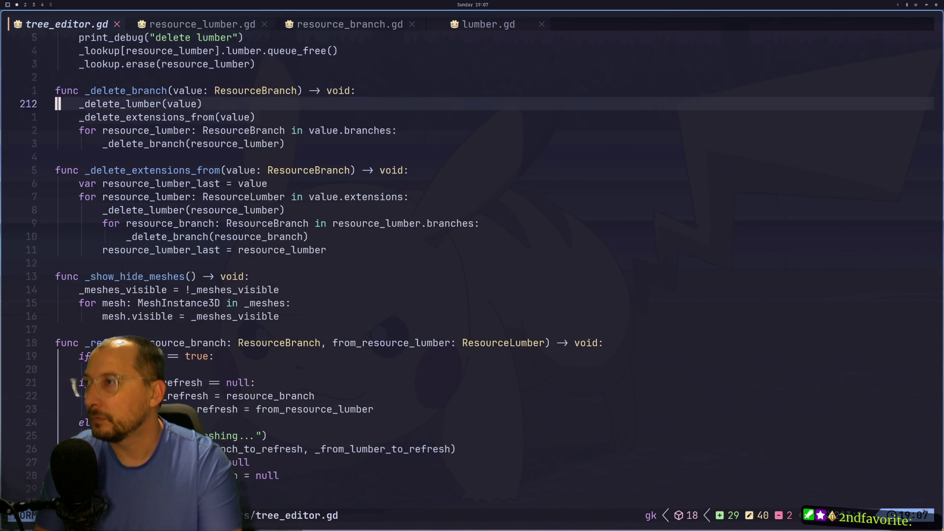
pyautogui.press('k')
pyautogui.press('k')
pyautogui.press('k')
pyautogui.press('k')
pyautogui.press('k')
pyautogui.press('k')
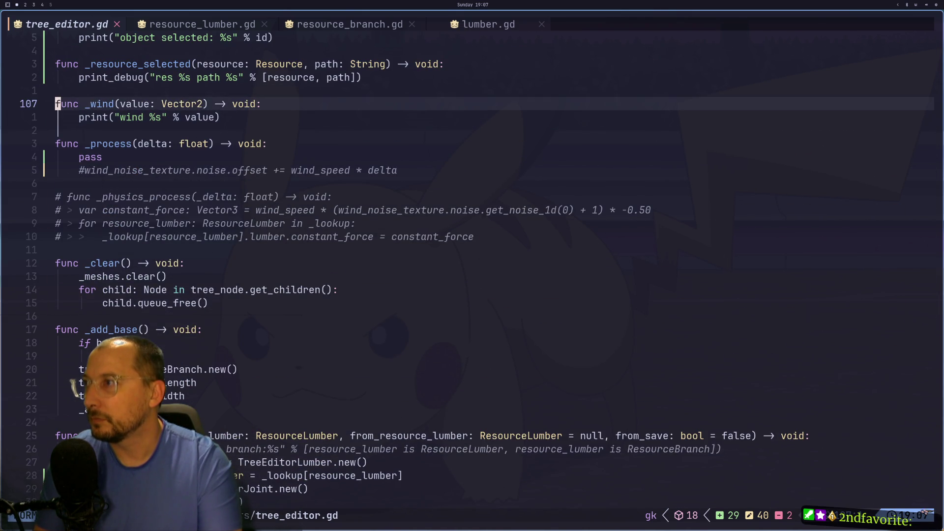
# Select _lookup on the editor_inspector.edit line inside _selection_changed
pyautogui.press('k')
pyautogui.press('k')
pyautogui.press('k')
pyautogui.press('j')
pyautogui.press('j')
pyautogui.press('j')
pyautogui.press('k')
pyautogui.press('k')
pyautogui.press('k')
pyautogui.press('k')
pyautogui.press('l')
pyautogui.press('l')
pyautogui.press('l')
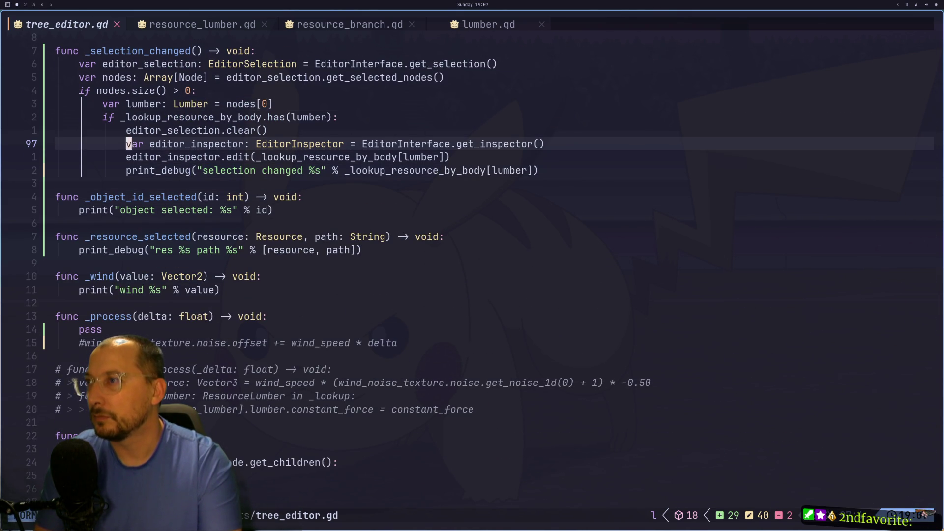
pyautogui.press('l')
pyautogui.press('l')
pyautogui.press('l')
pyautogui.press('h')
pyautogui.press('h')
pyautogui.press('h')
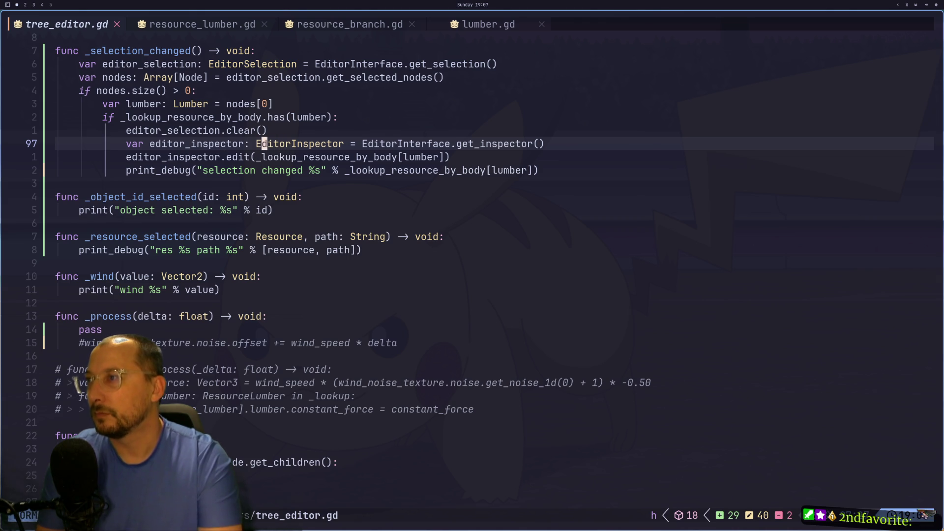
pyautogui.press('j')
pyautogui.press('v')
pyautogui.press('l')
pyautogui.press('l')
pyautogui.press('l')
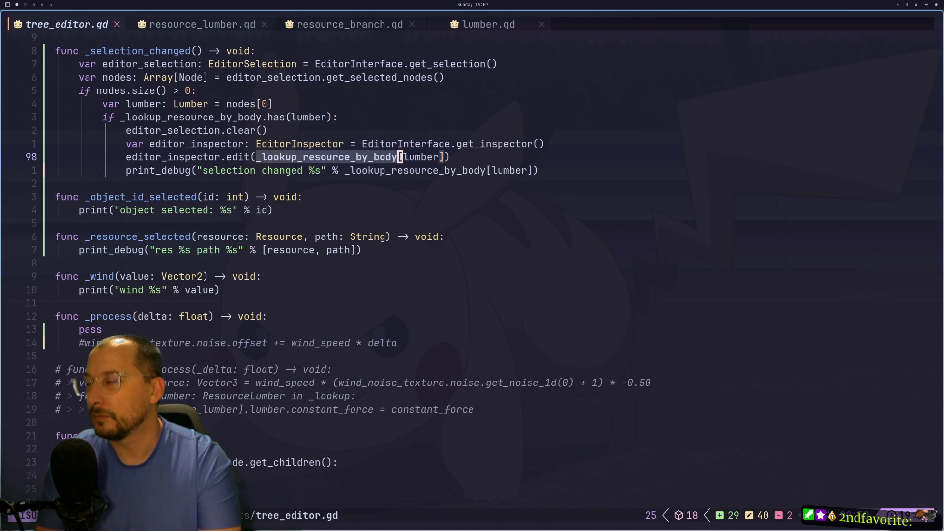
pyautogui.press('h')
pyautogui.press('h')
pyautogui.press('h')
pyautogui.press('h')
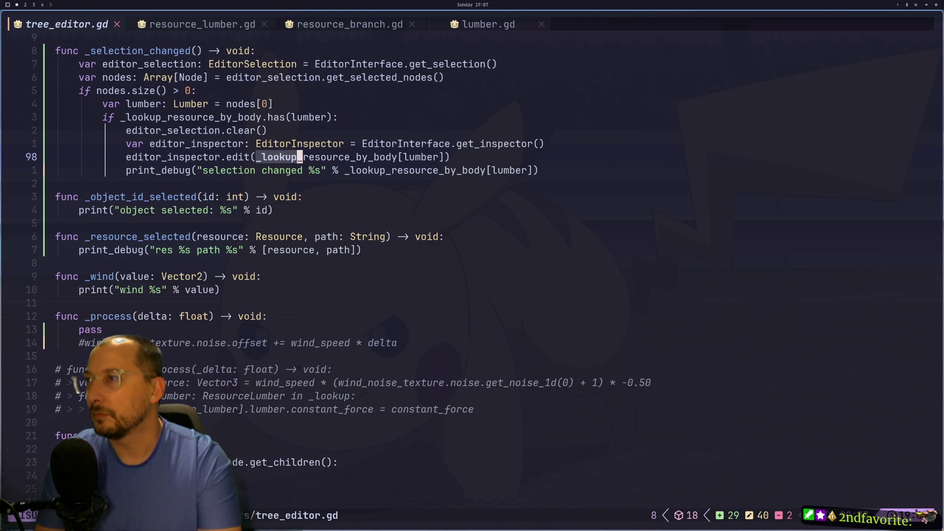
# Reselect _lookup and undo a stray blank line and paste below get_inspector
pyautogui.press('Escape')
pyautogui.press('h')
pyautogui.press('h')
pyautogui.press('h')
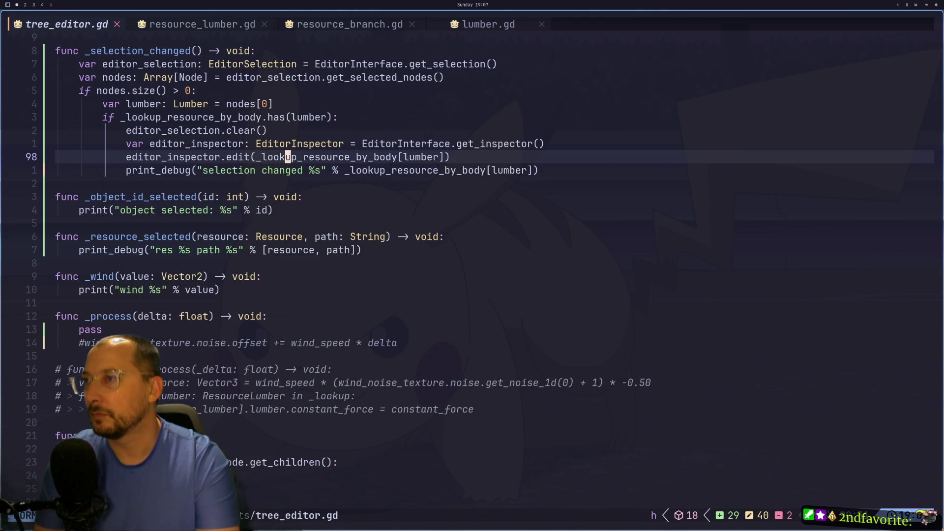
pyautogui.press('v')
pyautogui.press('l')
pyautogui.press('l')
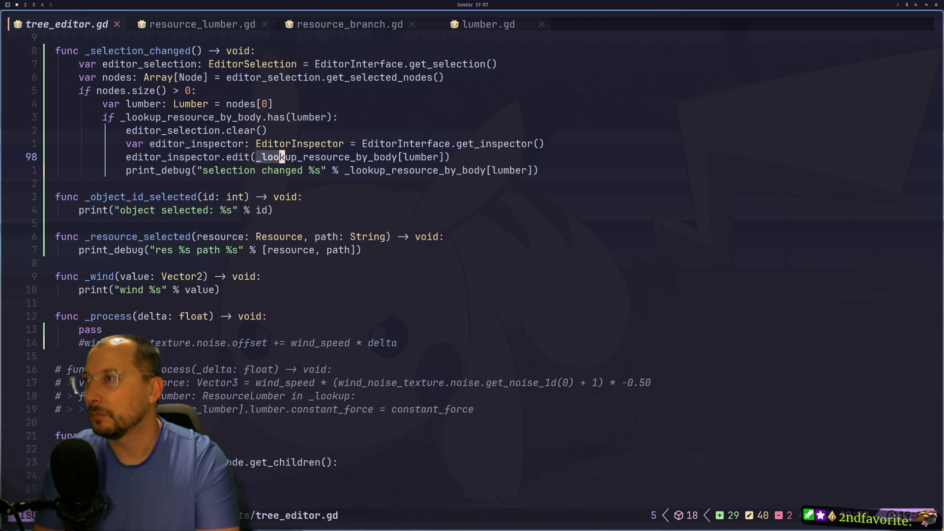
pyautogui.press('l')
pyautogui.press('Escape')
pyautogui.press('k')
pyautogui.press('o')
pyautogui.press('Escape')
pyautogui.press('u')
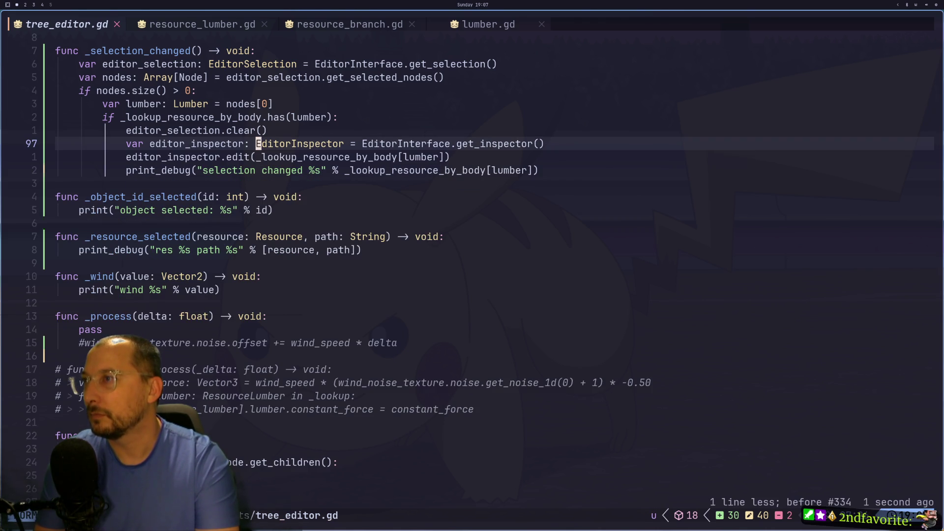
pyautogui.press('p')
pyautogui.press('u')
pyautogui.press('i')
# Add the unfinished line _lookup[lumber].collision_shape_3d.color below get_inspector
pyautogui.press('Escape')
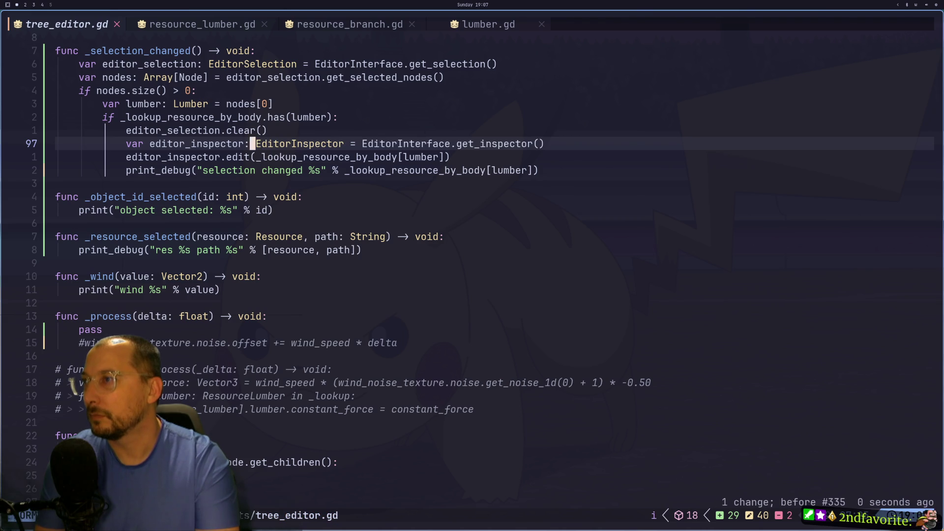
pyautogui.write('op')
pyautogui.press('Escape')
pyautogui.press('c')
pyautogui.press('c')
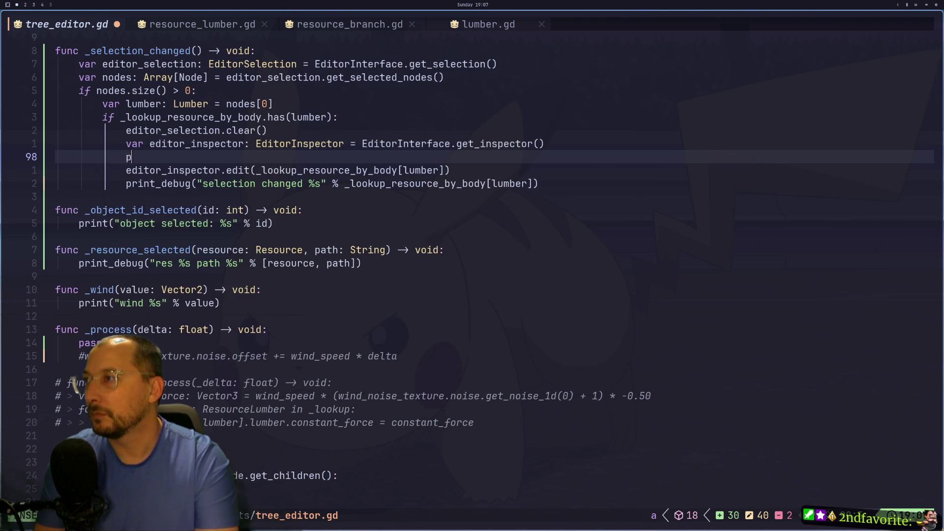
pyautogui.write('_lookup[')
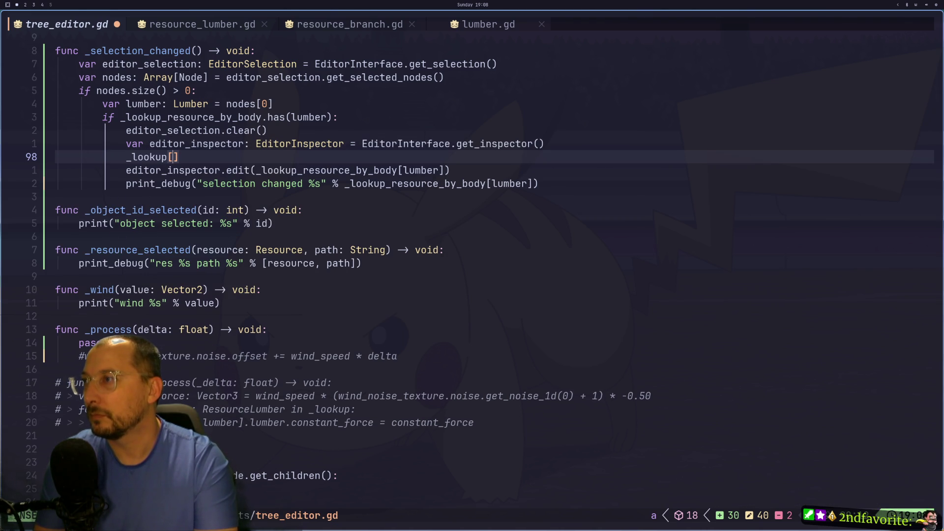
pyautogui.write('lumber].')
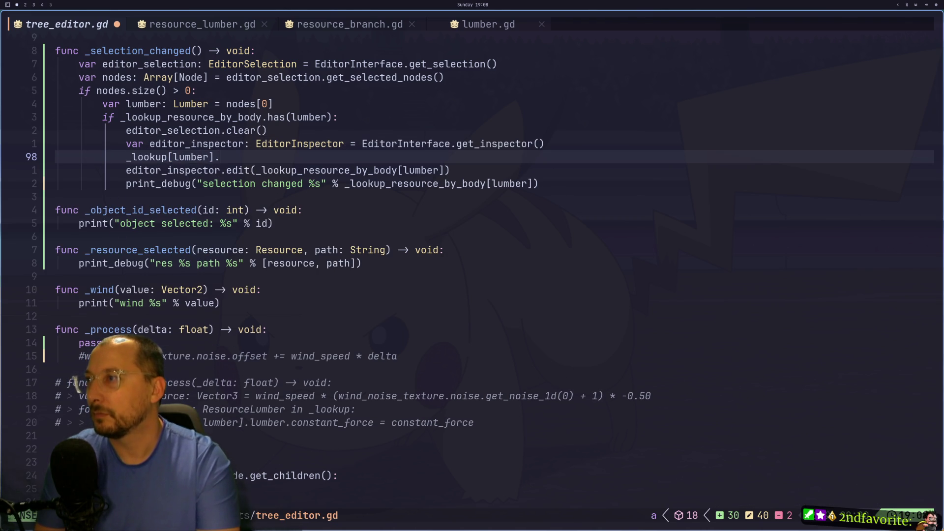
pyautogui.write('collision')
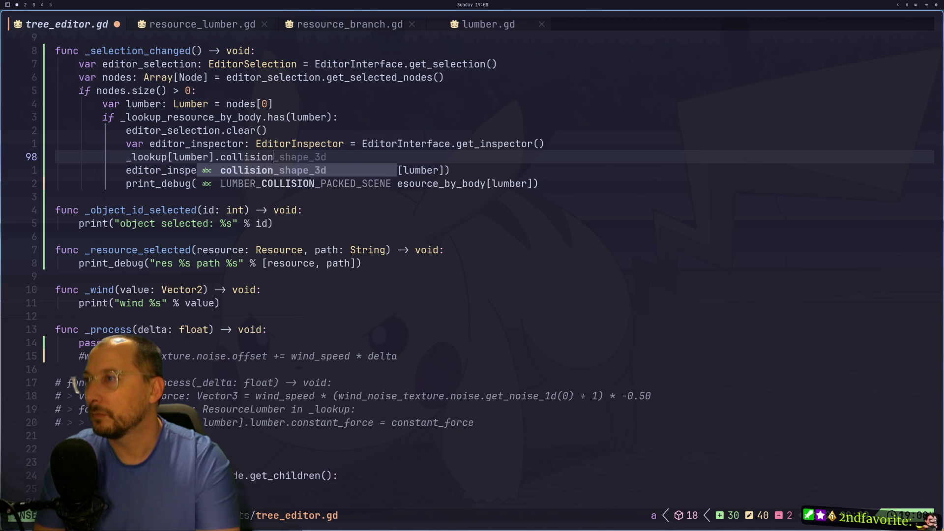
pyautogui.press('Tab')
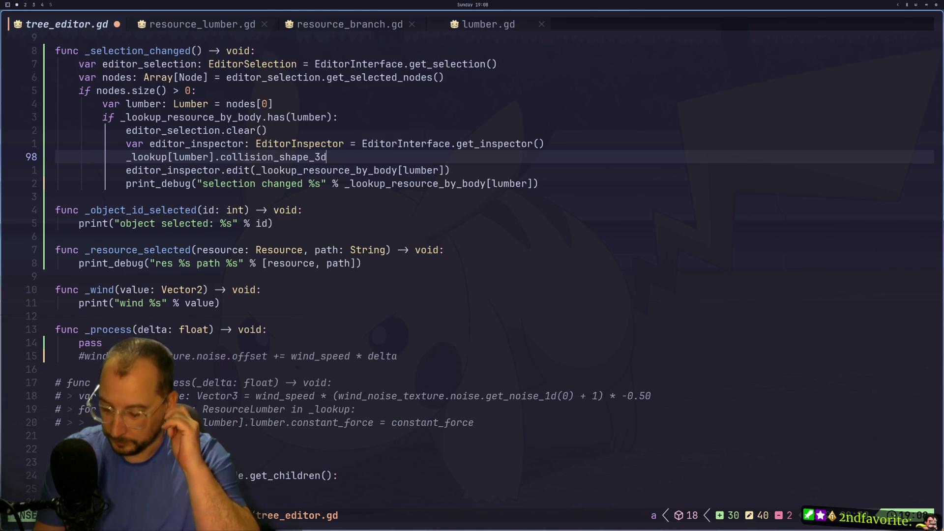
pyautogui.write('.colo')
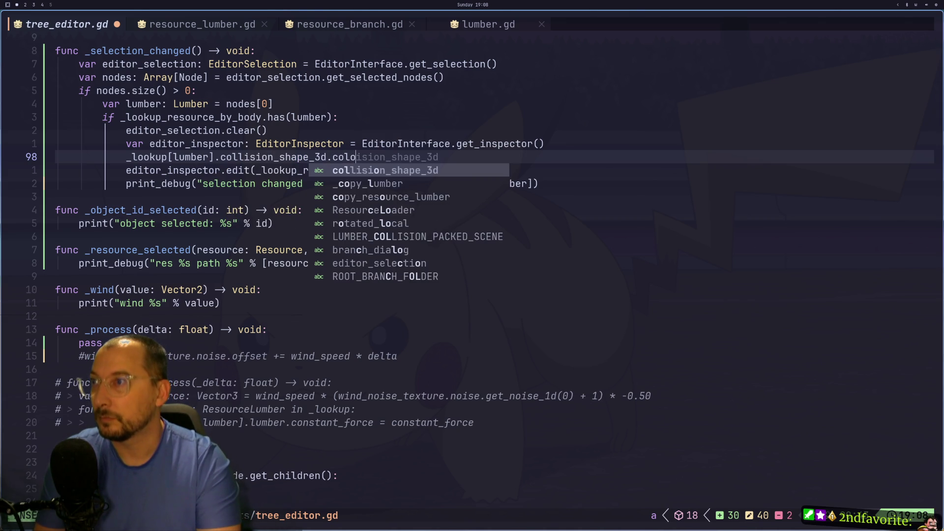
pyautogui.write('r')
pyautogui.press('super+2')
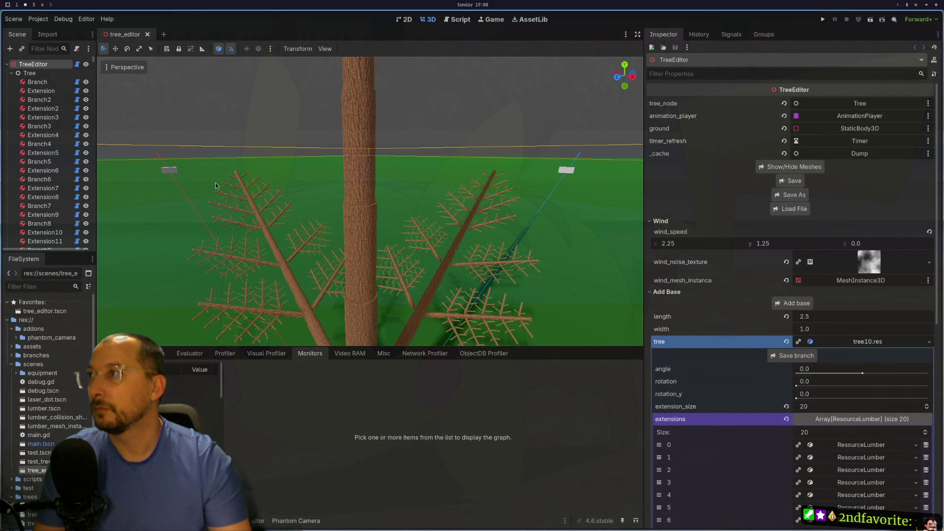
# Open the lumber collision shape scene and select its CollisionShape3D node
pyautogui.click(361, 176)
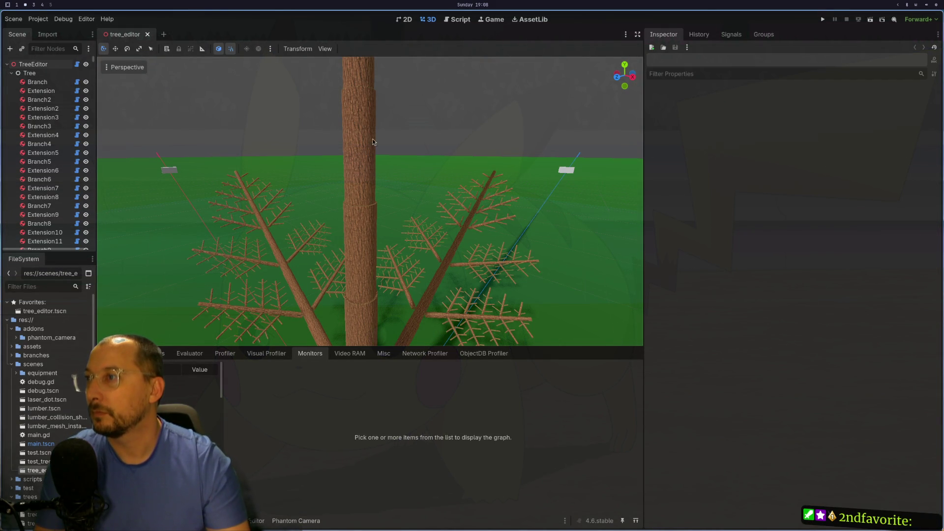
pyautogui.click(367, 105)
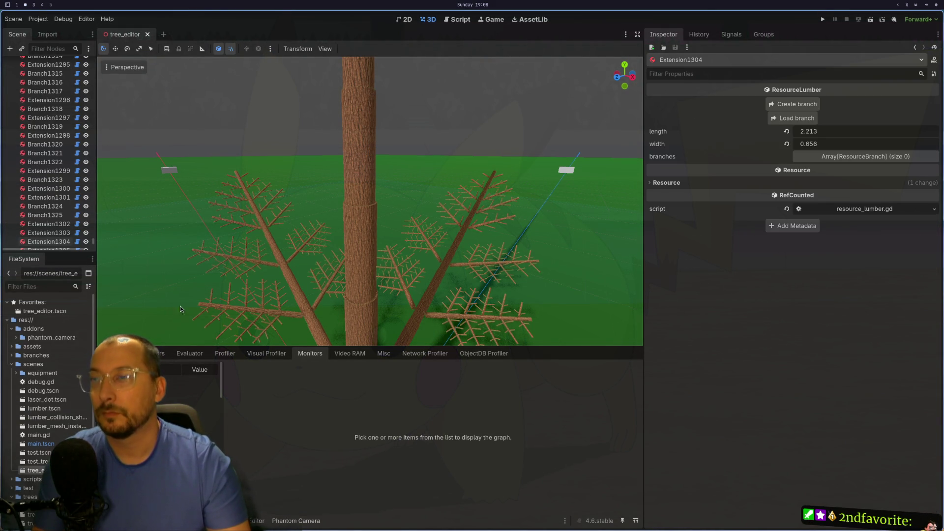
pyautogui.write('collision')
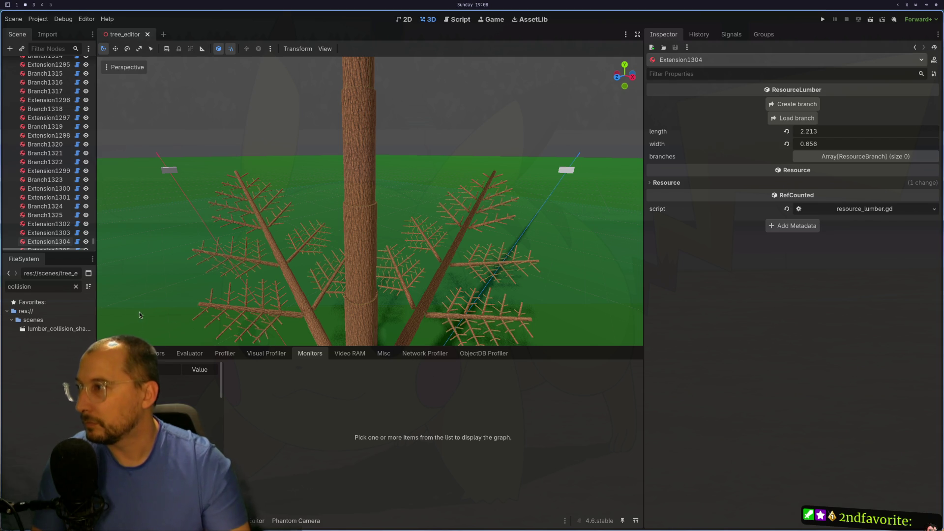
pyautogui.doubleClick(81, 329)
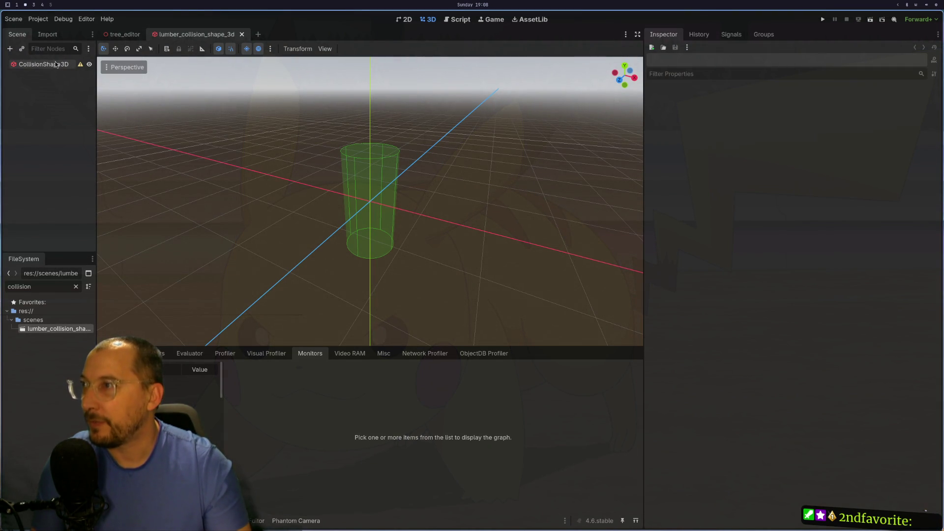
pyautogui.click(56, 65)
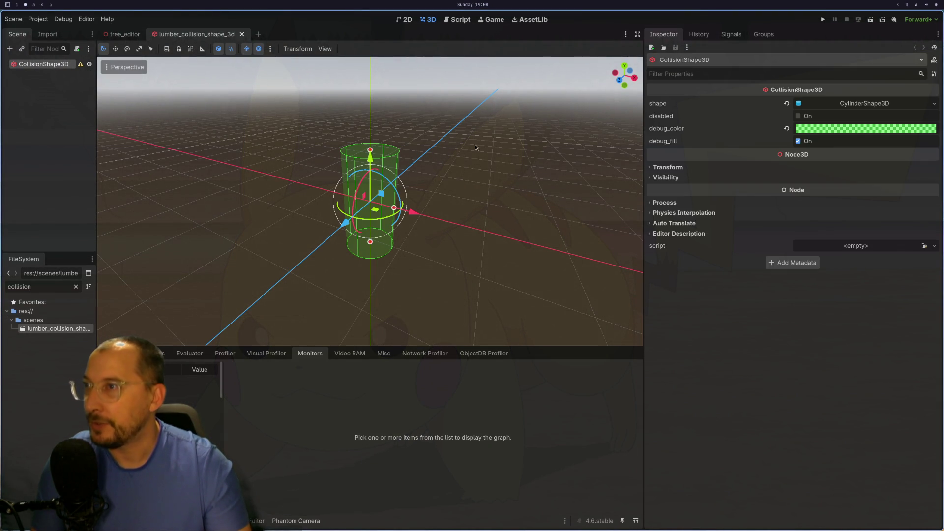
# Set the CollisionShape3D debug_color alpha to 255*.75 (191)
pyautogui.click(843, 129)
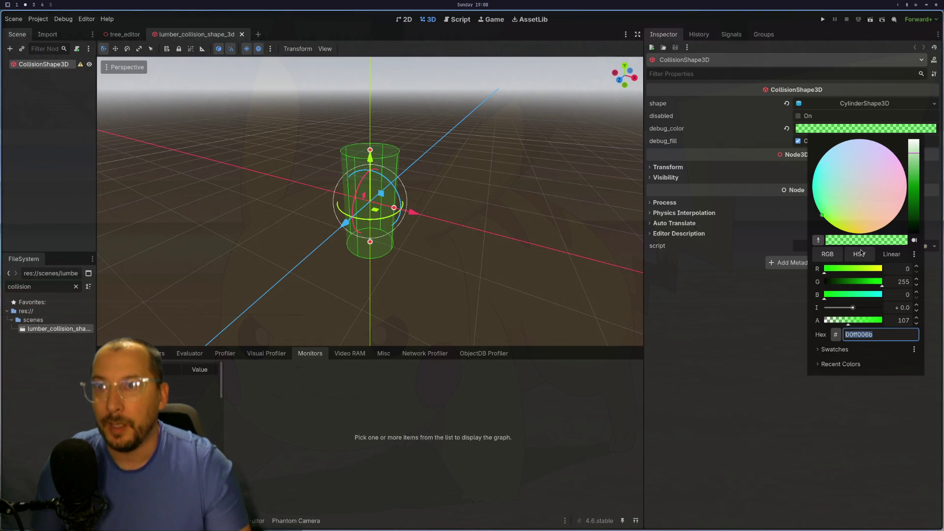
pyautogui.moveTo(854, 326); pyautogui.dragTo(877, 325)
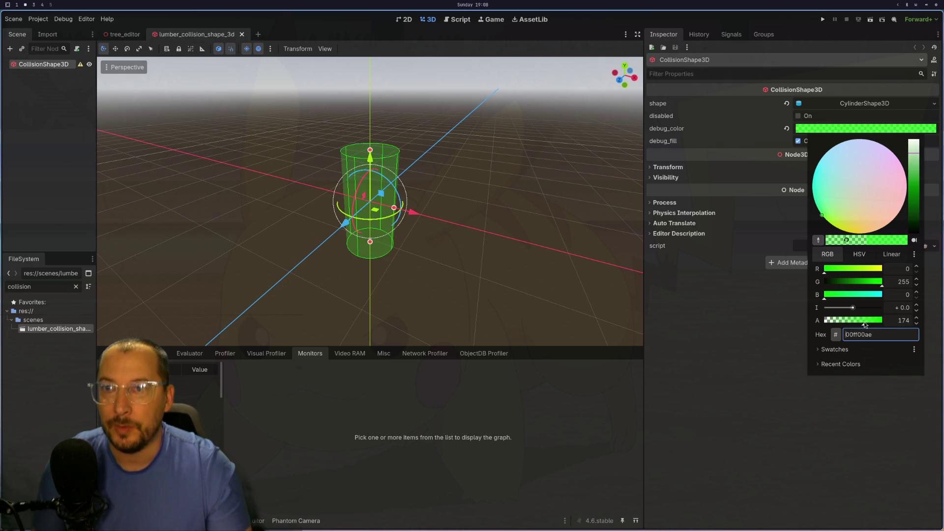
pyautogui.moveTo(865, 324); pyautogui.dragTo(865, 324)
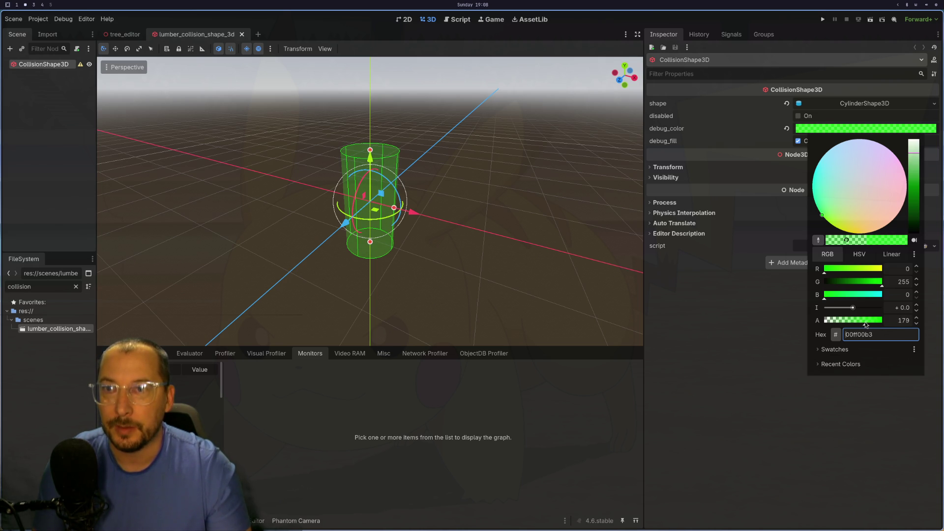
pyautogui.click(895, 320)
pyautogui.write('255/2')
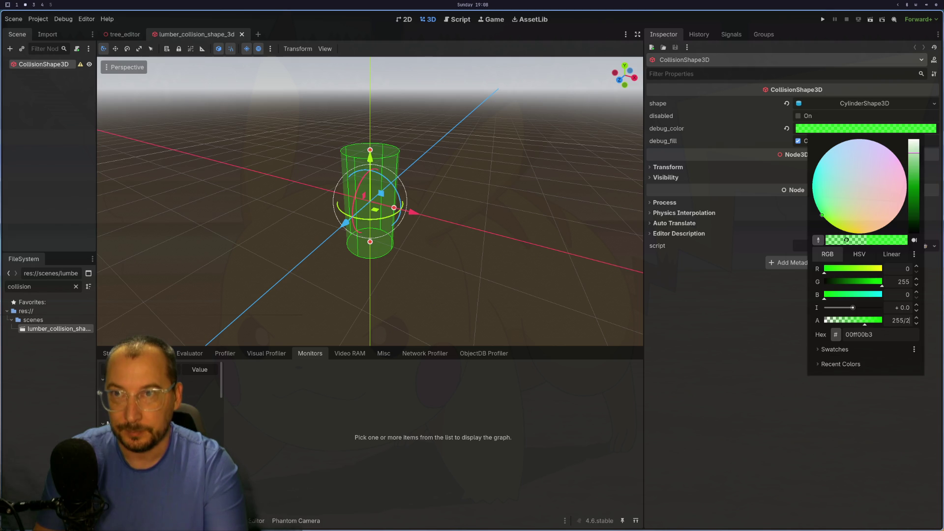
pyautogui.press('Return')
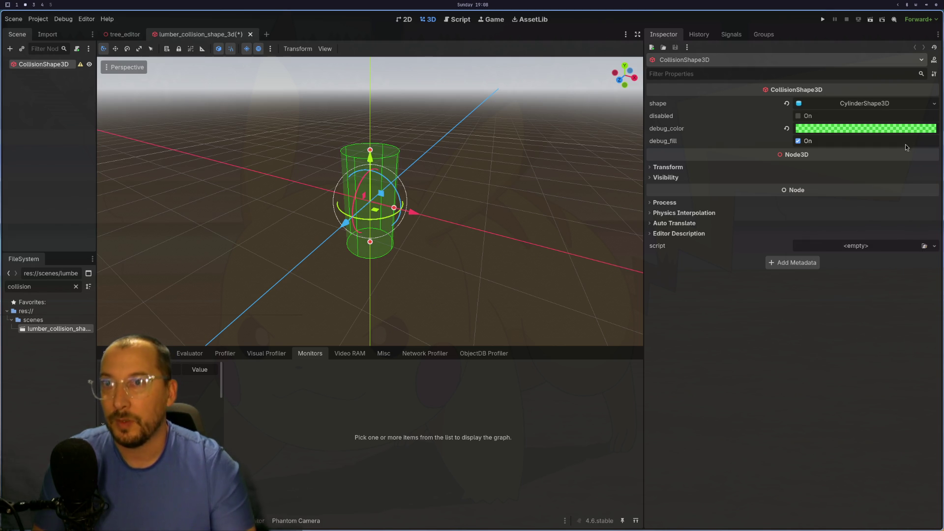
pyautogui.click(909, 129)
pyautogui.click(906, 321)
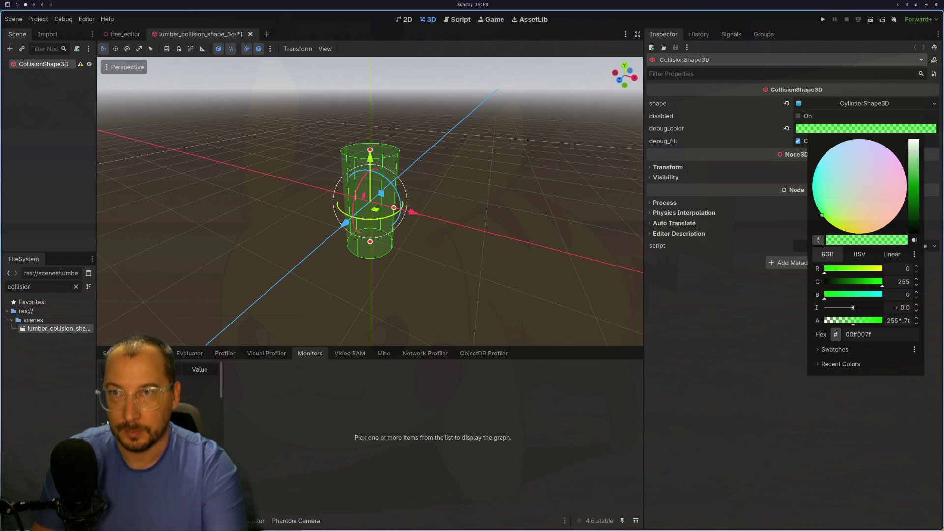
pyautogui.press('Return')
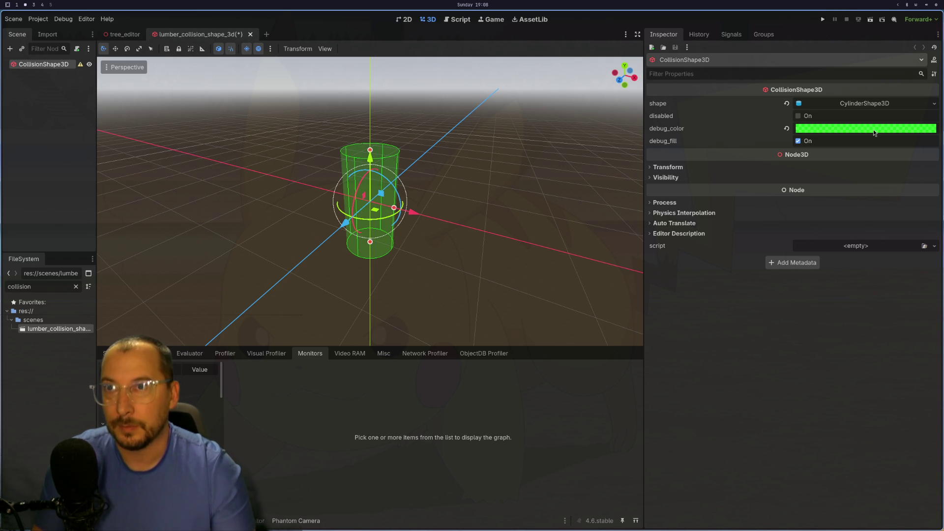
pyautogui.click(893, 130)
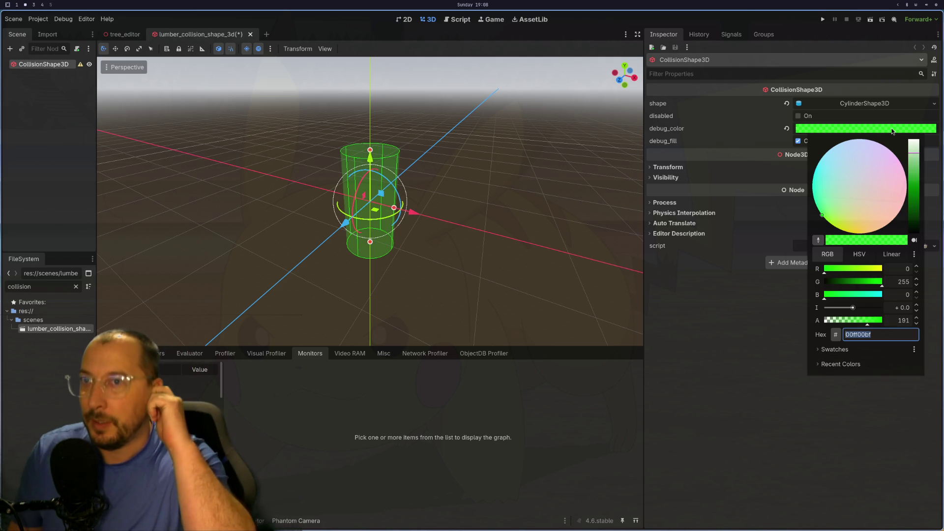
pyautogui.press('super+1')
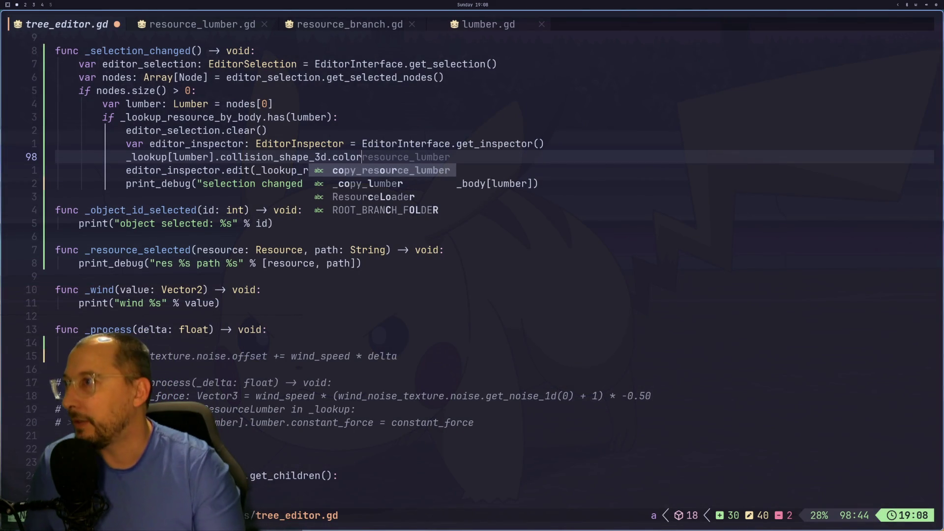
# Change color to debug_color on line 98 and save tree_editor.gd
pyautogui.press('Escape')
pyautogui.write('bidebug')
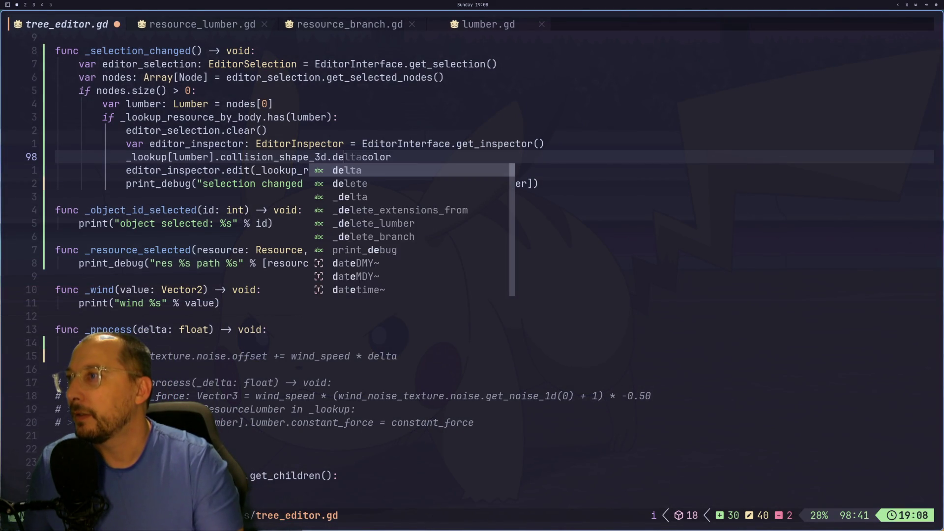
pyautogui.press('Escape')
pyautogui.press(':')
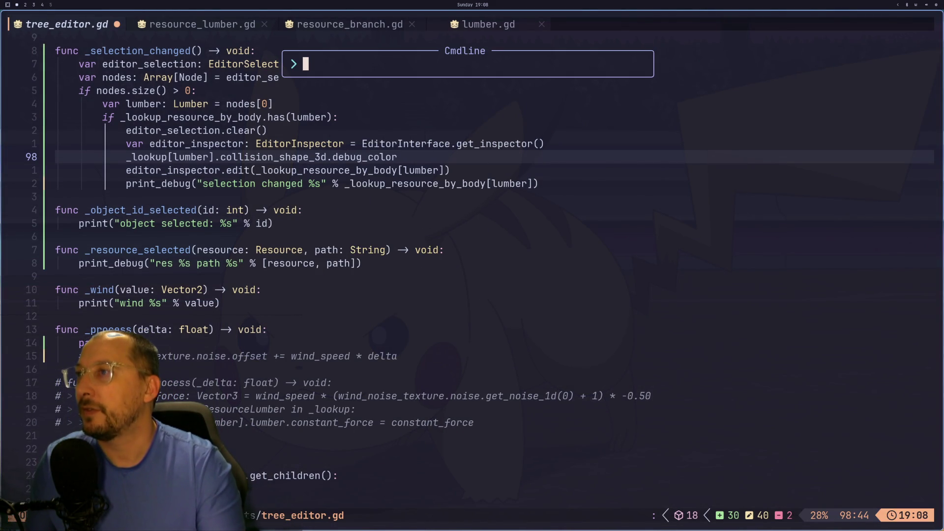
pyautogui.write('w')
pyautogui.press('Return')
# Declare var _previous_selection: Lumber = null after the member variables and save
pyautogui.press('b')
pyautogui.press('b')
pyautogui.press('b')
pyautogui.press('0')
pyautogui.press('k')
pyautogui.press('g')
pyautogui.press('g')
pyautogui.press('j')
pyautogui.press('j')
pyautogui.press('j')
pyautogui.press('j')
pyautogui.press('j')
pyautogui.press('j')
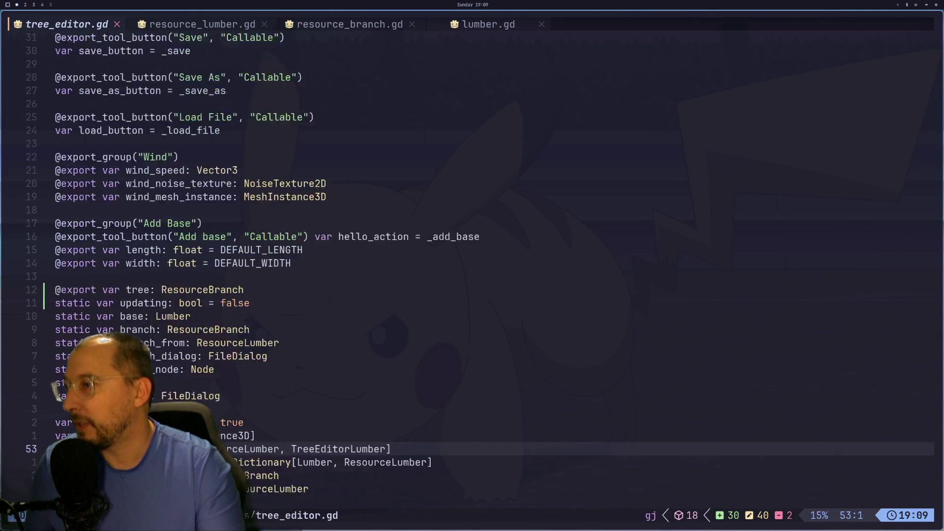
pyautogui.press('k')
pyautogui.press('k')
pyautogui.press('k')
pyautogui.press('k')
pyautogui.press('k')
pyautogui.press('k')
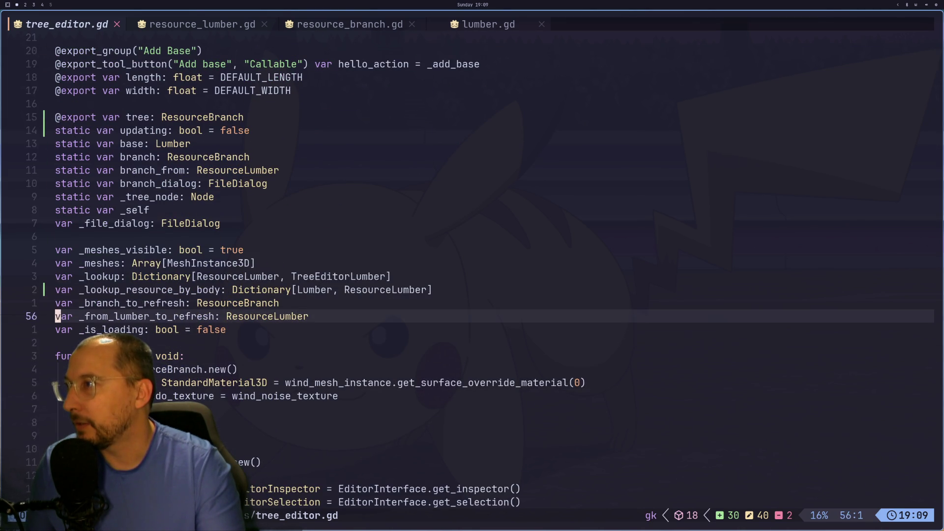
pyautogui.press('j')
pyautogui.press('j')
pyautogui.press('j')
pyautogui.press('j')
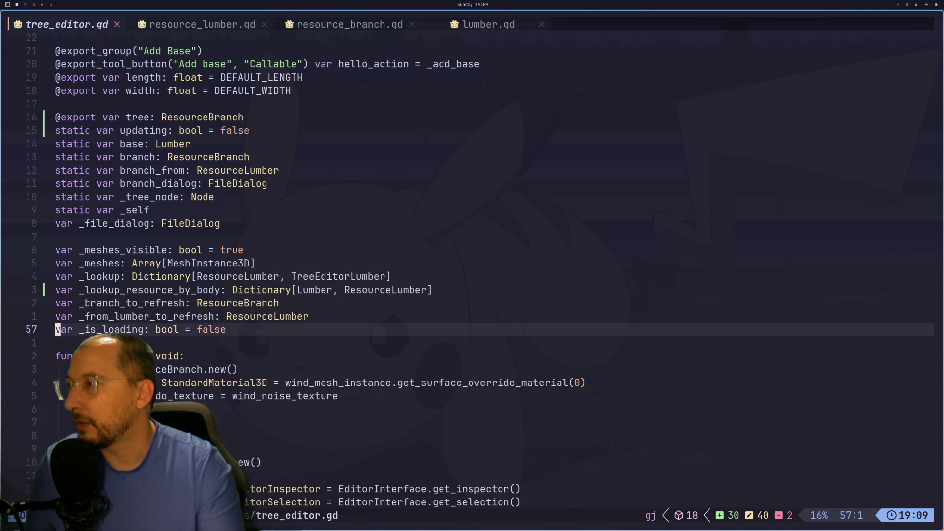
pyautogui.write('ovar _sou')
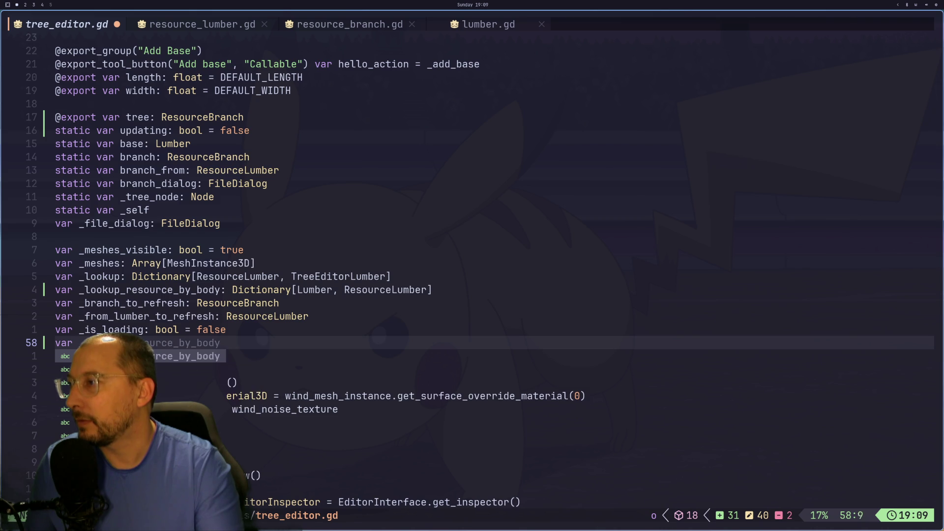
pyautogui.write('rces:')
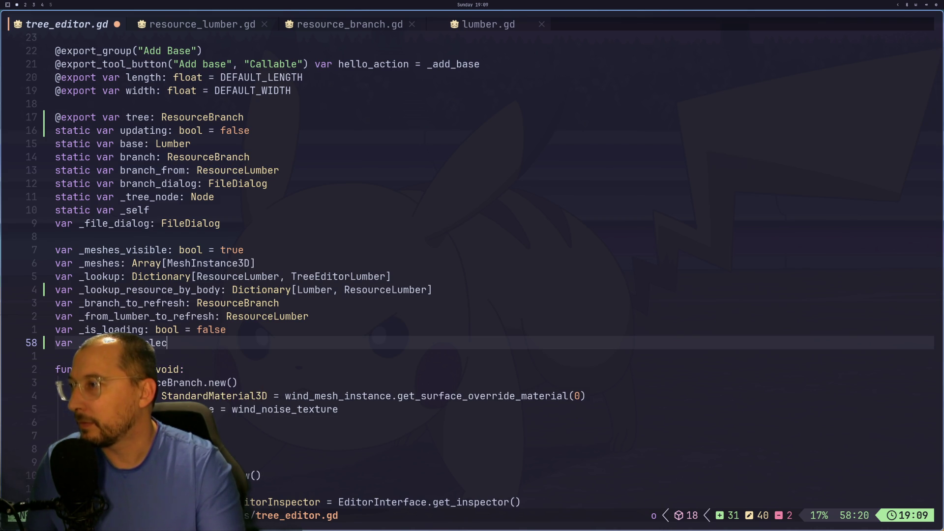
pyautogui.write('Lumber = nul')
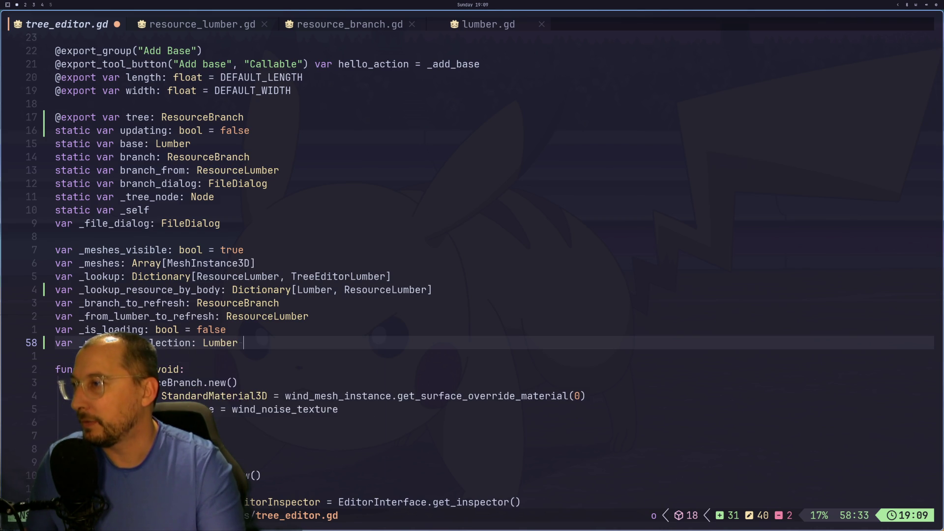
pyautogui.press('Escape')
pyautogui.write(':w')
pyautogui.press('Return')
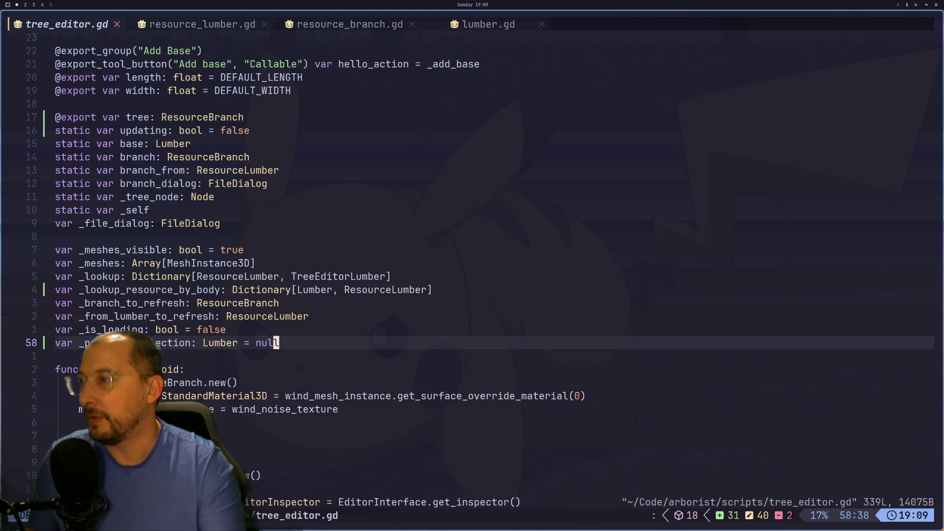
# Scroll through the file and return to the _selection_changed function
pyautogui.scroll(-5, 425, 438)
pyautogui.scroll(-20, 289, 356)
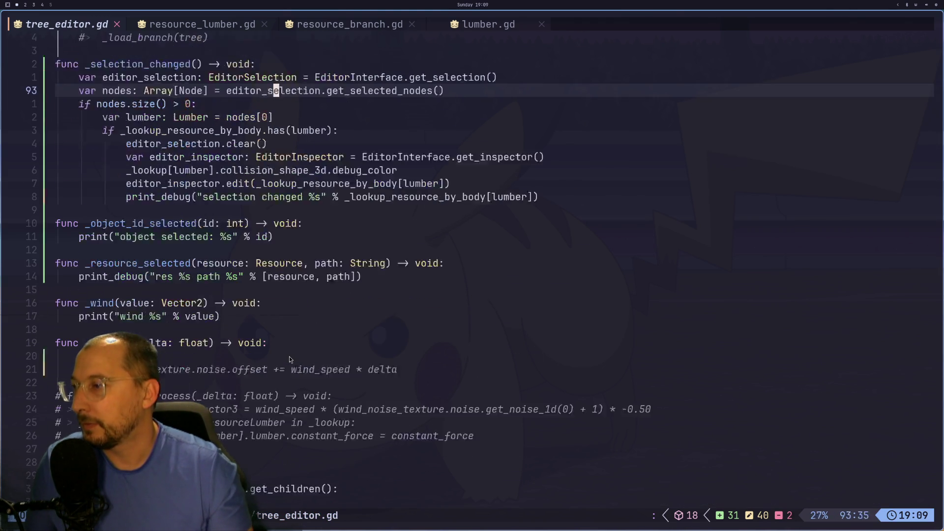
pyautogui.scroll(-10, 289, 356)
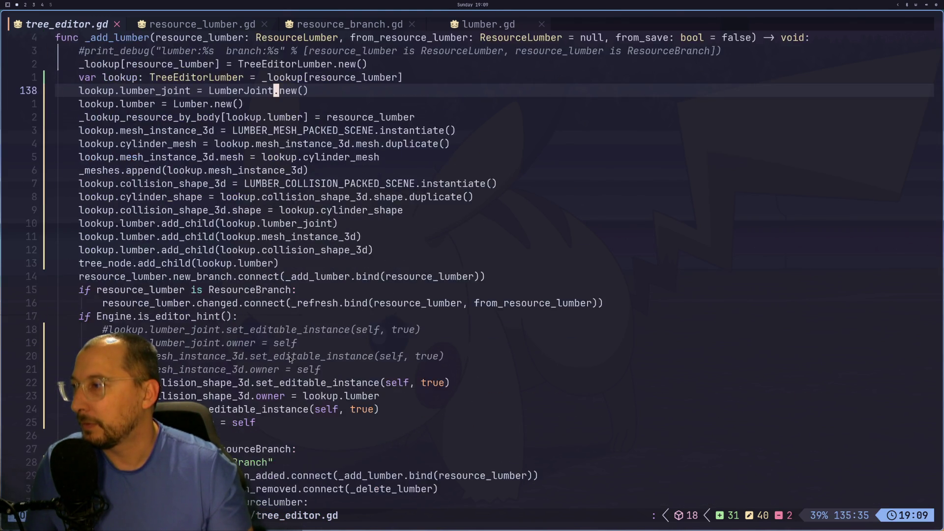
pyautogui.scroll(-3, 289, 356)
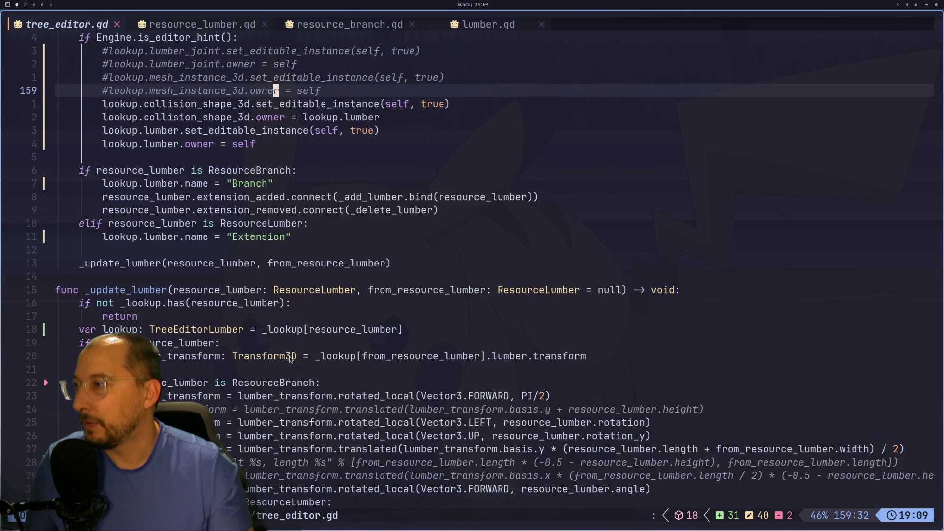
pyautogui.scroll(12, 289, 356)
pyautogui.scroll(11, 289, 356)
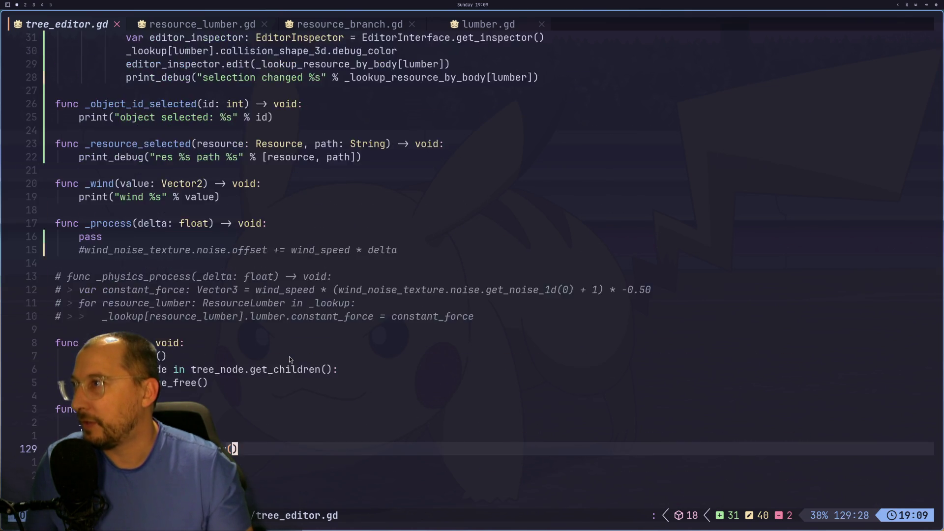
pyautogui.scroll(1, 289, 356)
pyautogui.press('2')
pyautogui.press('0')
pyautogui.press('k')
pyautogui.press('Escape')
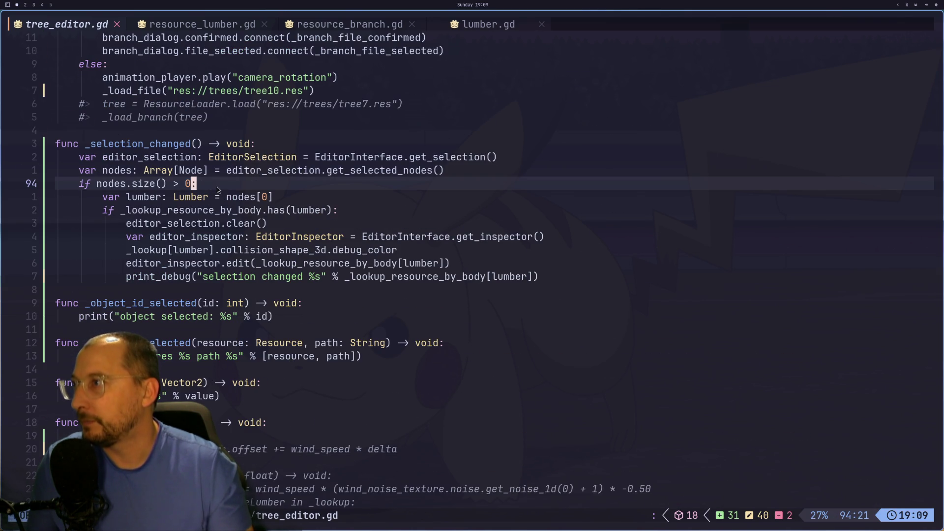
# Open a new first line in _selection_changed starting with _previous_selection
pyautogui.click(212, 157)
pyautogui.click(216, 196)
pyautogui.click(217, 170)
pyautogui.press('g')
pyautogui.press('k')
pyautogui.press('g')
pyautogui.press('j')
pyautogui.press('k')
pyautogui.press('k')
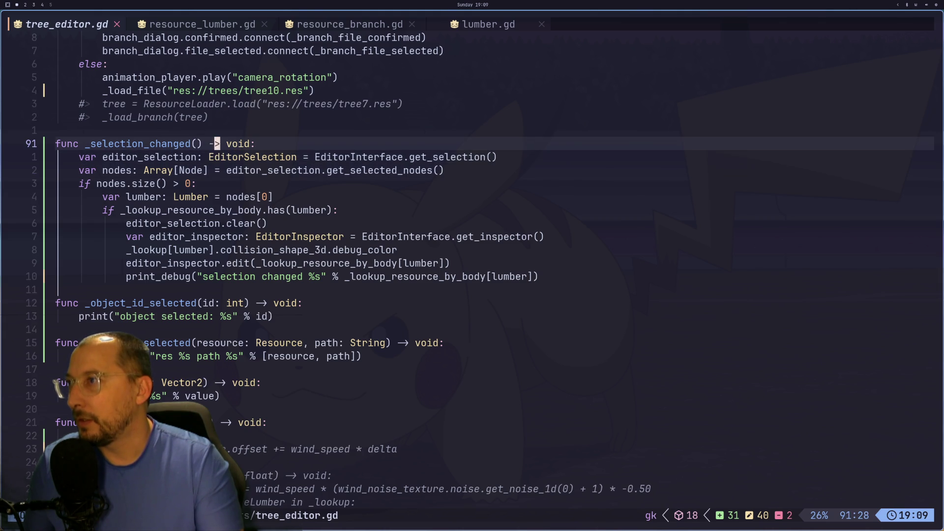
pyautogui.write('o_prev')
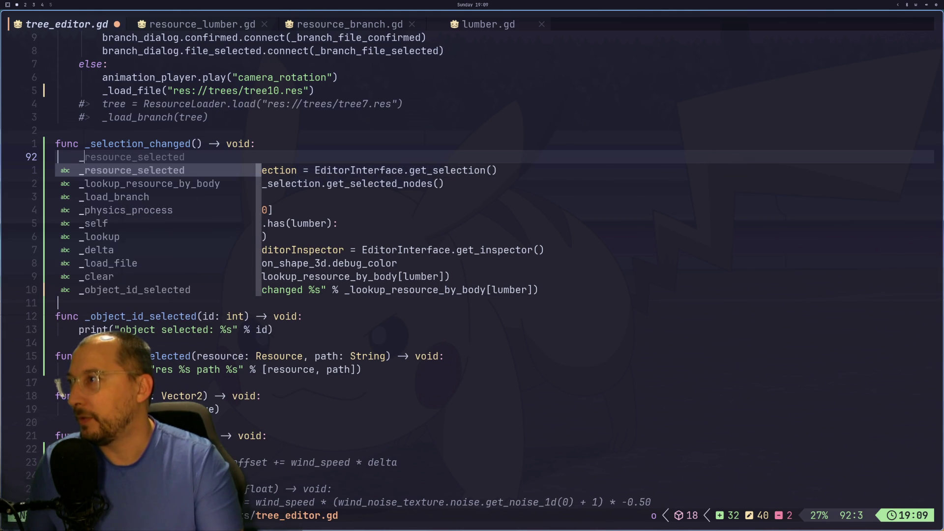
pyautogui.press('Return')
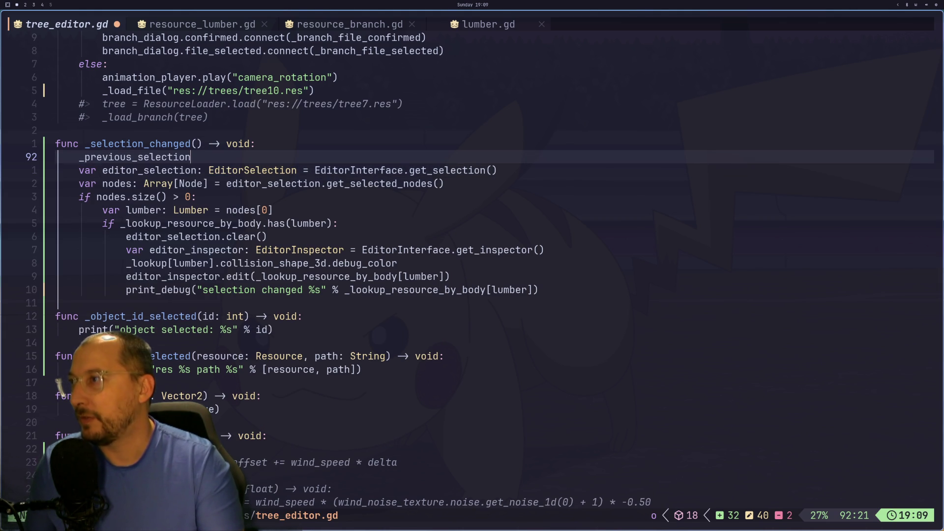
# Wrap the name as _lookup[_previous_selection] by inserting _lookup[ before it
pyautogui.press('Escape')
pyautogui.press('h')
pyautogui.press('h')
pyautogui.press('h')
pyautogui.write('iL')
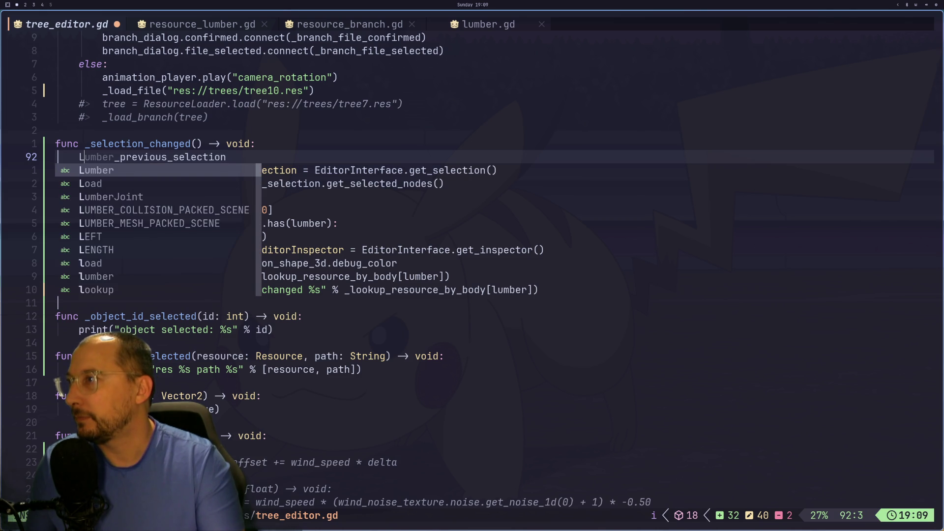
pyautogui.press('BackSpace')
pyautogui.write('_loook')
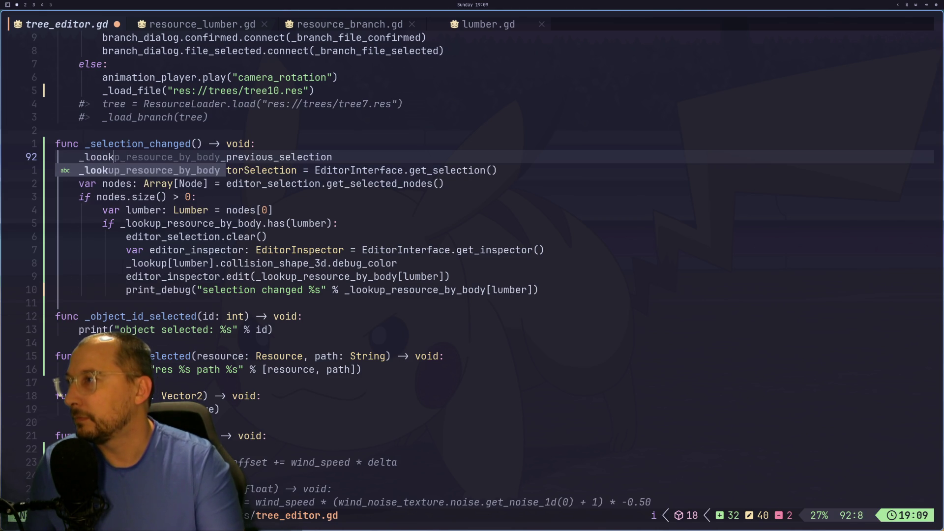
pyautogui.press('BackSpace')
pyautogui.press('BackSpace')
pyautogui.press('BackSpace')
pyautogui.write('kup')
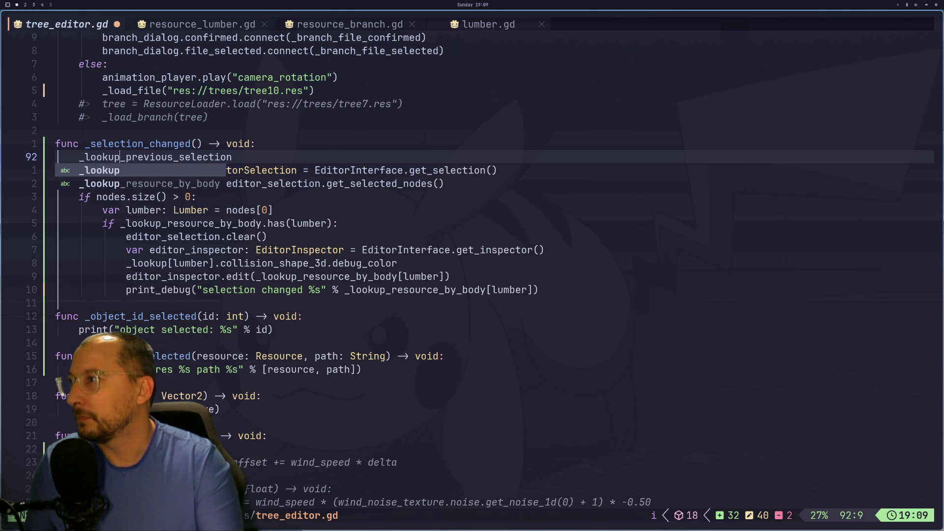
pyautogui.write('[')
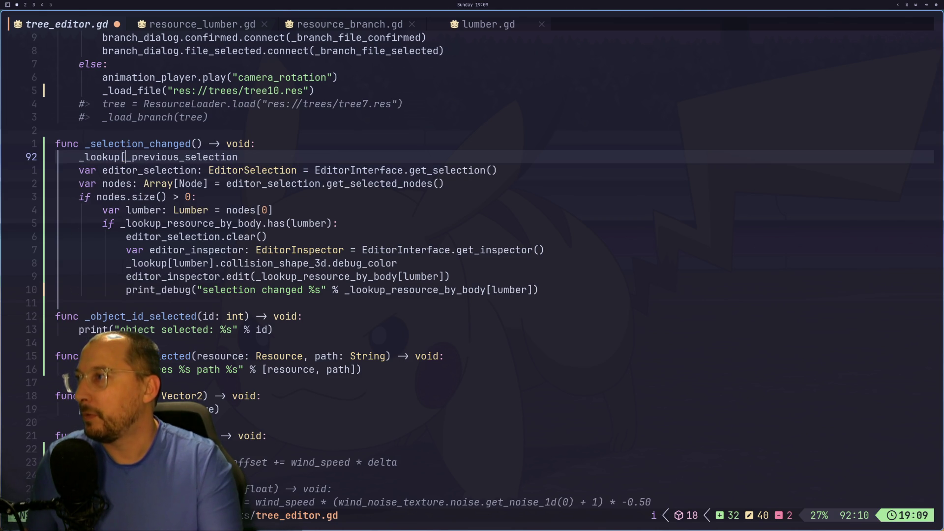
pyautogui.press('Escape')
# Extend line 92 with .collision_shape_3d.debug_color using autocompletion
pyautogui.hotkey('shift', 'a')
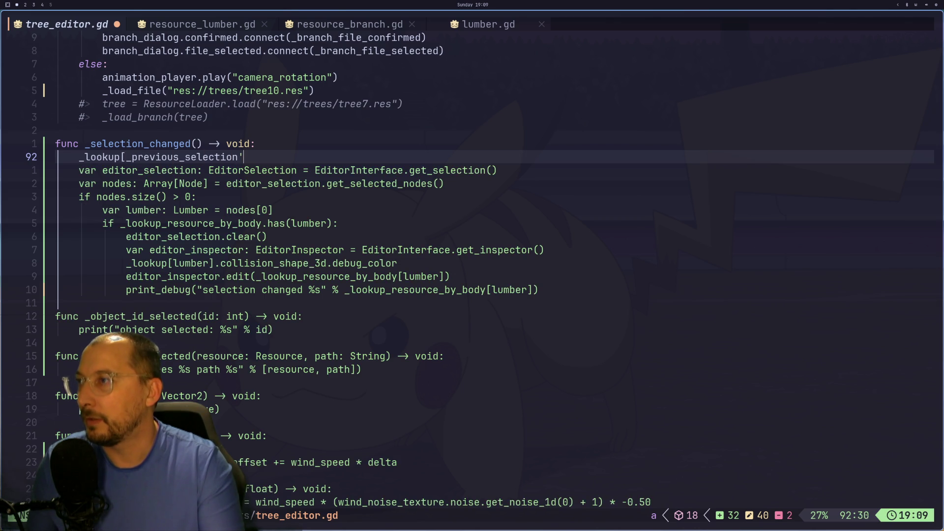
pyautogui.write('].c')
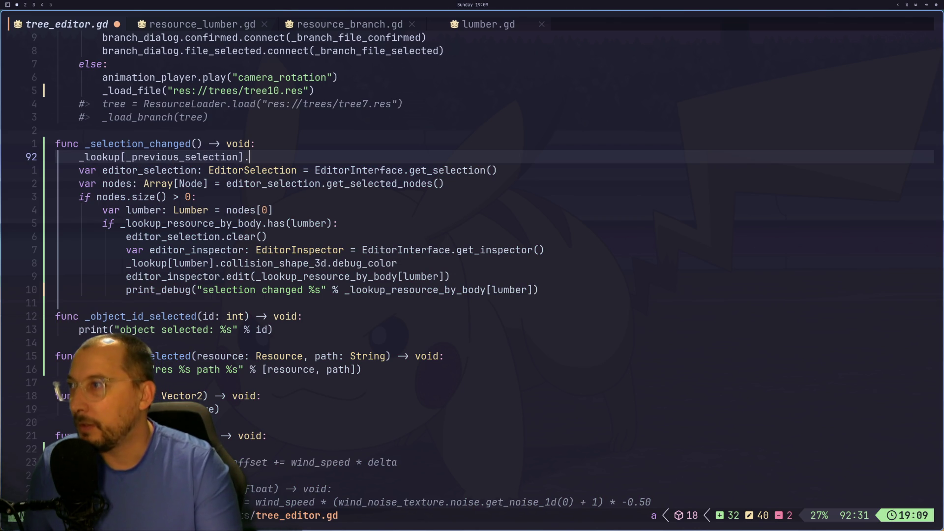
pyautogui.write('o')
pyautogui.press('Return')
pyautogui.write('.de')
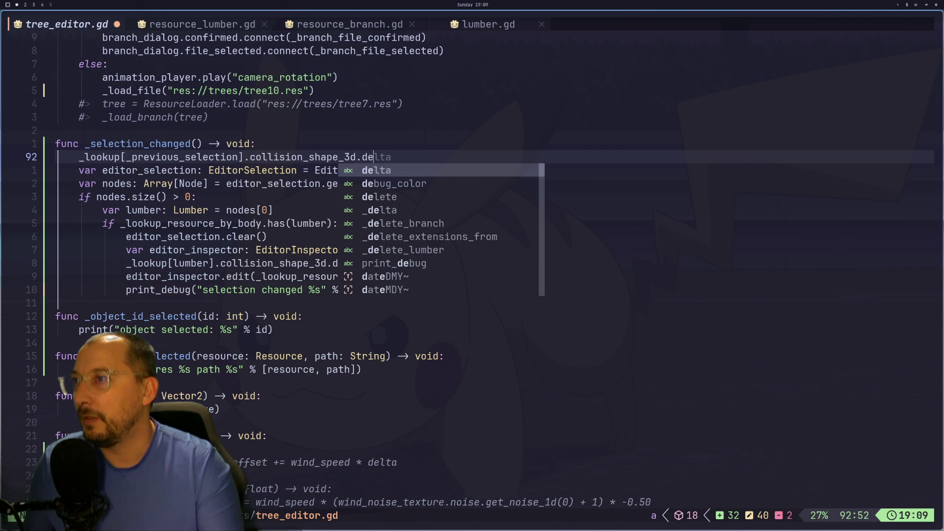
pyautogui.press('Down')
pyautogui.press('Return')
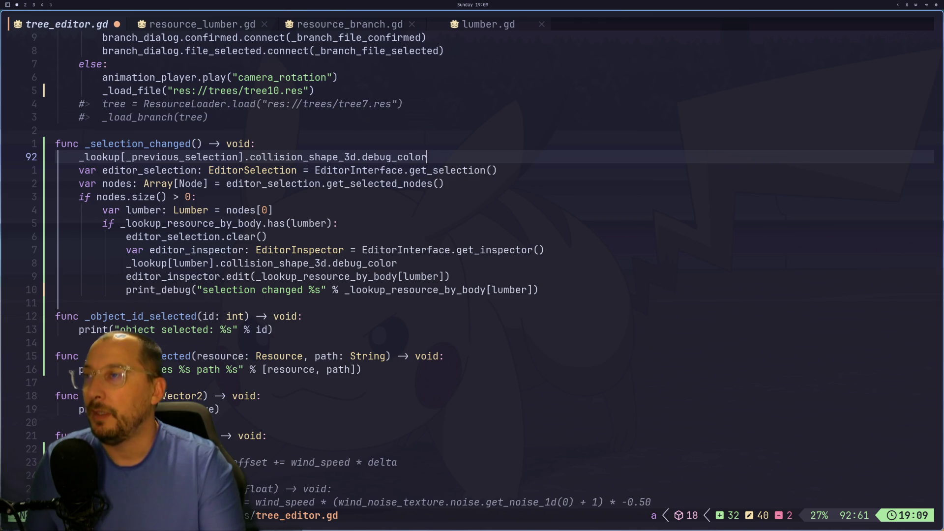
# Assign debug_color a Color. constant, checking available colours in Godot
pyautogui.press('super+2')
pyautogui.press('super+1')
pyautogui.write('=')
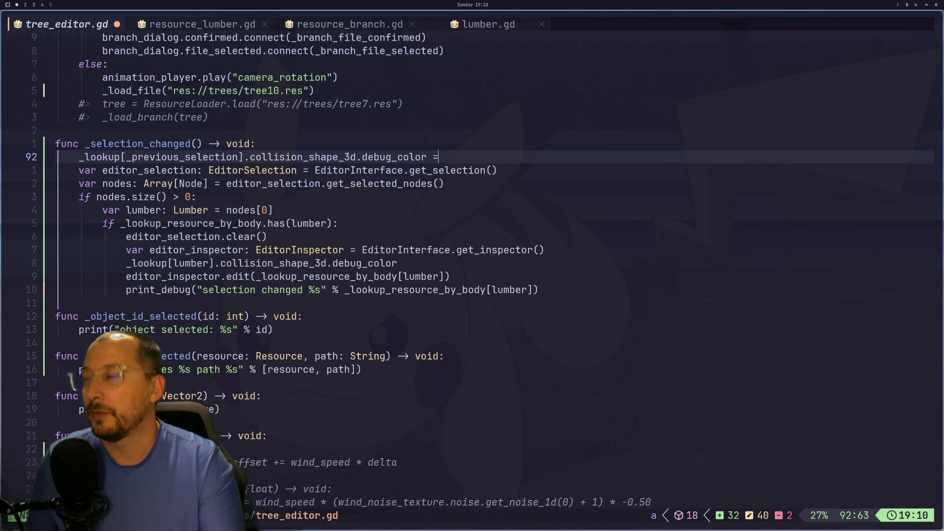
pyautogui.write(' color')
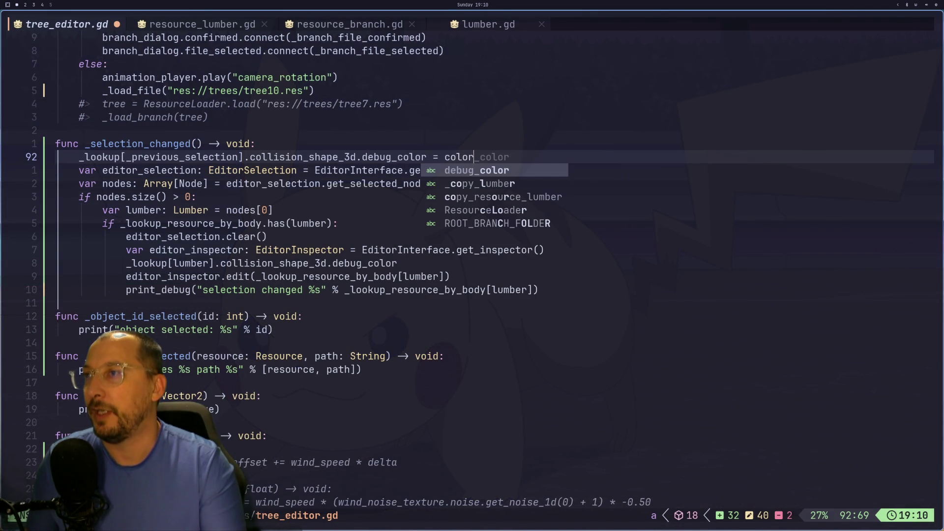
pyautogui.press('BackSpace')
pyautogui.press('BackSpace')
pyautogui.press('BackSpace')
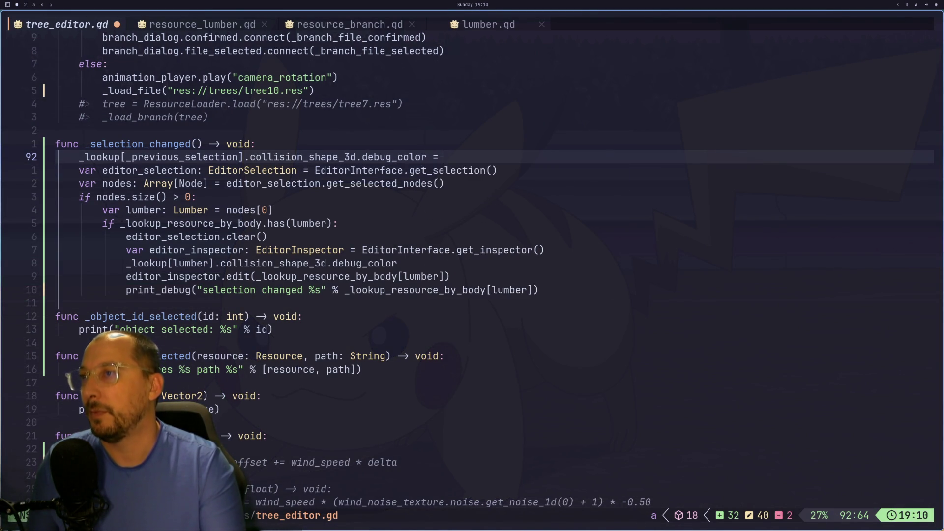
pyautogui.press('Escape')
pyautogui.write('a')
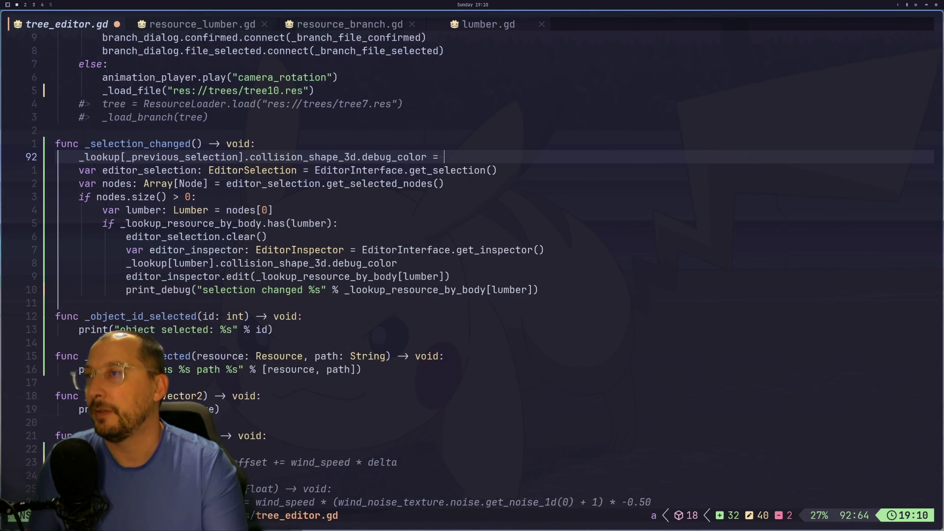
pyautogui.write('Color.')
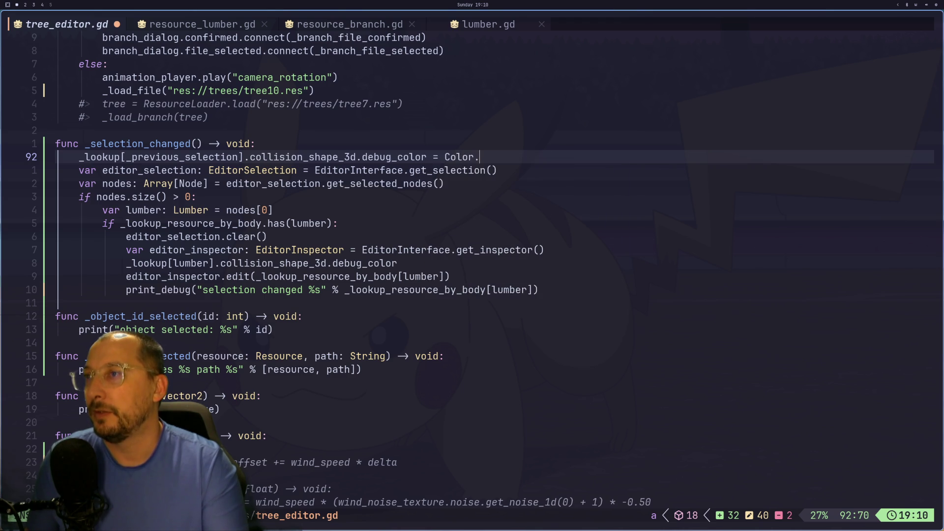
pyautogui.write('gree')
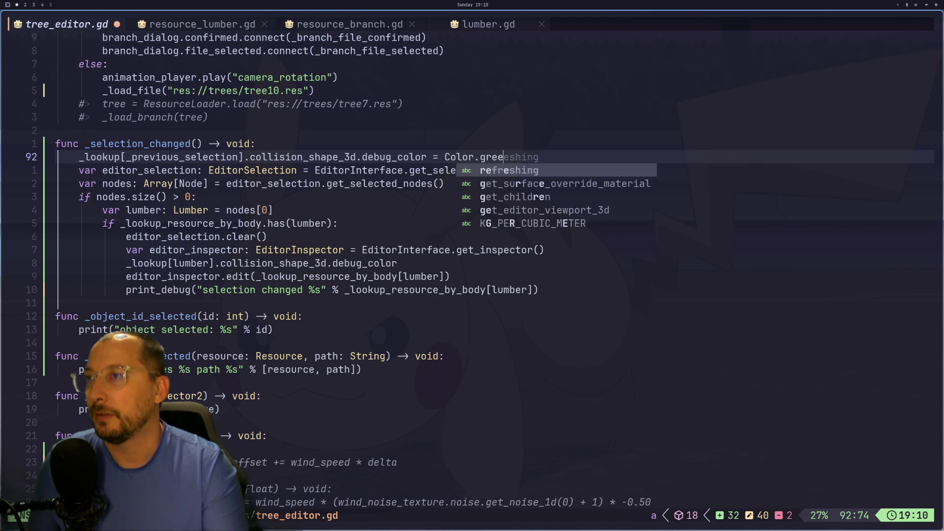
pyautogui.press('BackSpace')
pyautogui.press('BackSpace')
pyautogui.press('BackSpace')
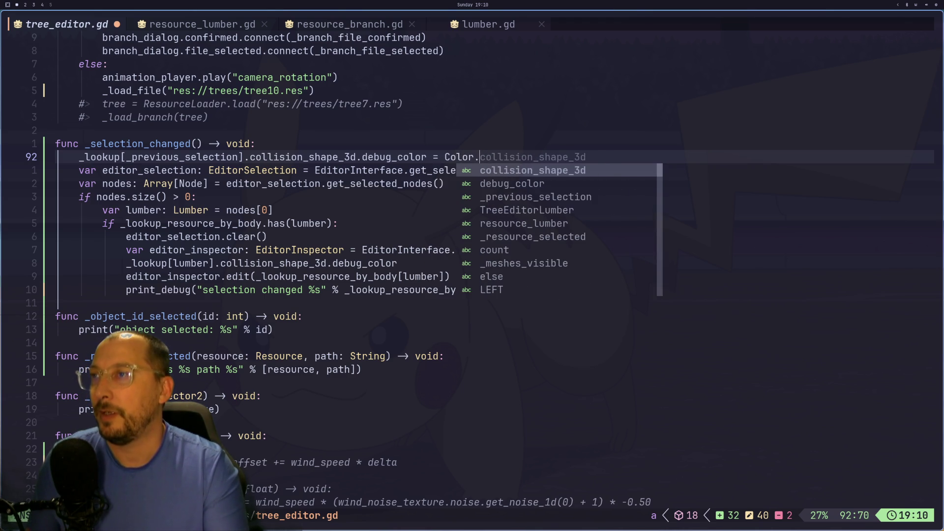
pyautogui.press('Escape')
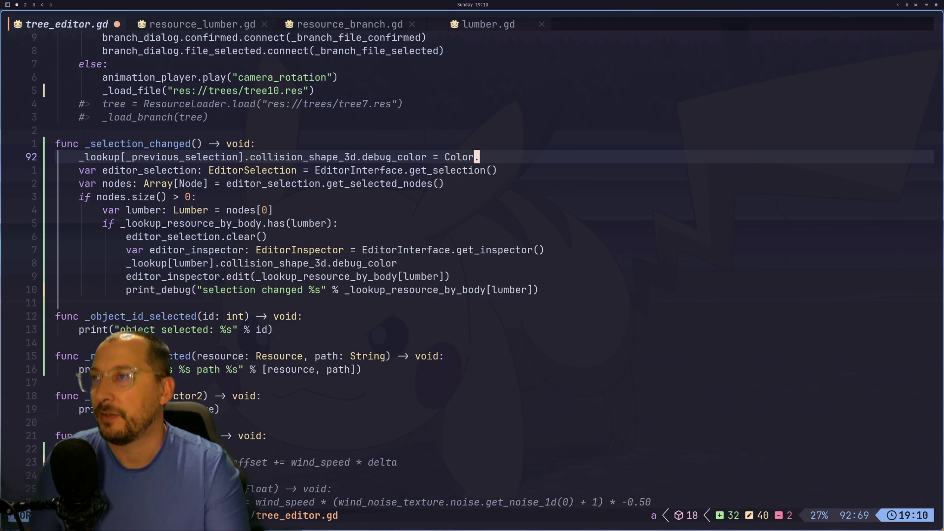
pyautogui.press('super+2')
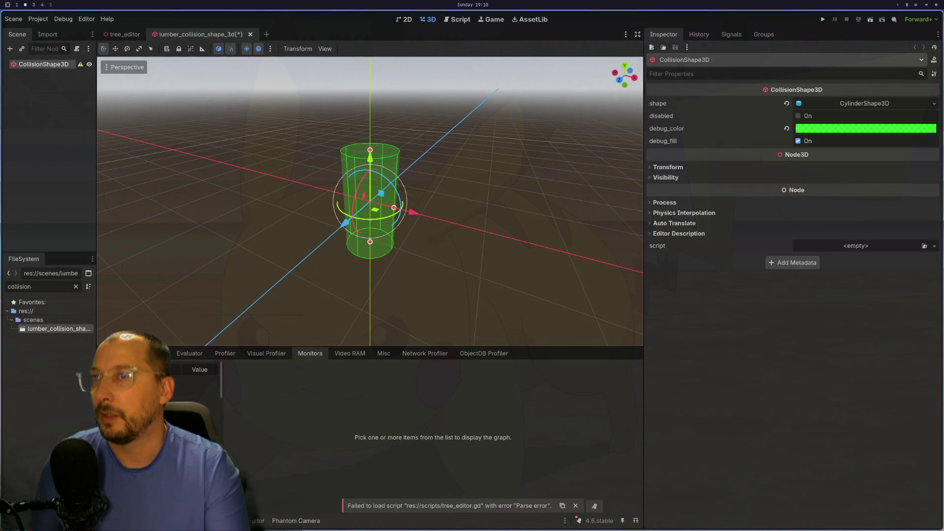
# Browse the Color class Constants in the docs, then type GREEN after Color. in Neovim
pyautogui.press('super+1')
pyautogui.press('super+2')
pyautogui.press('super+3')
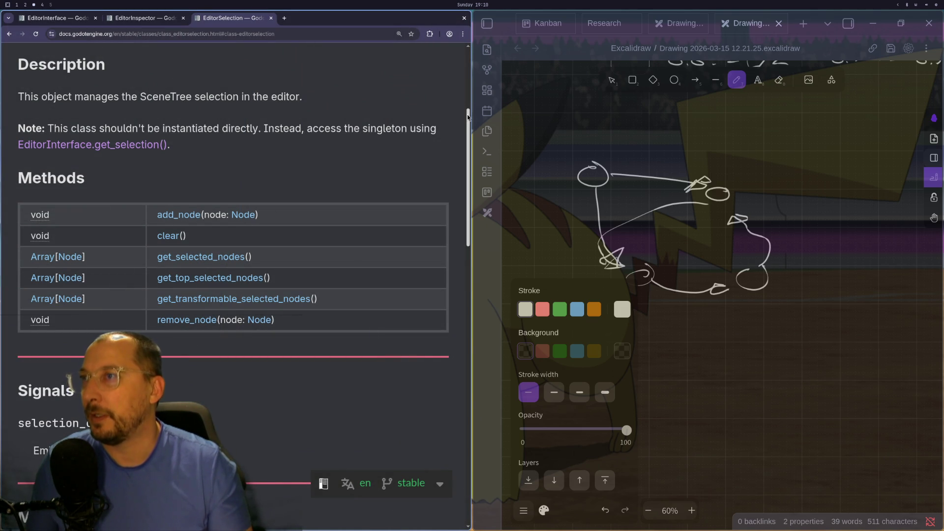
pyautogui.scroll(5, 464, 51)
pyautogui.hotkey('alt', 'Left')
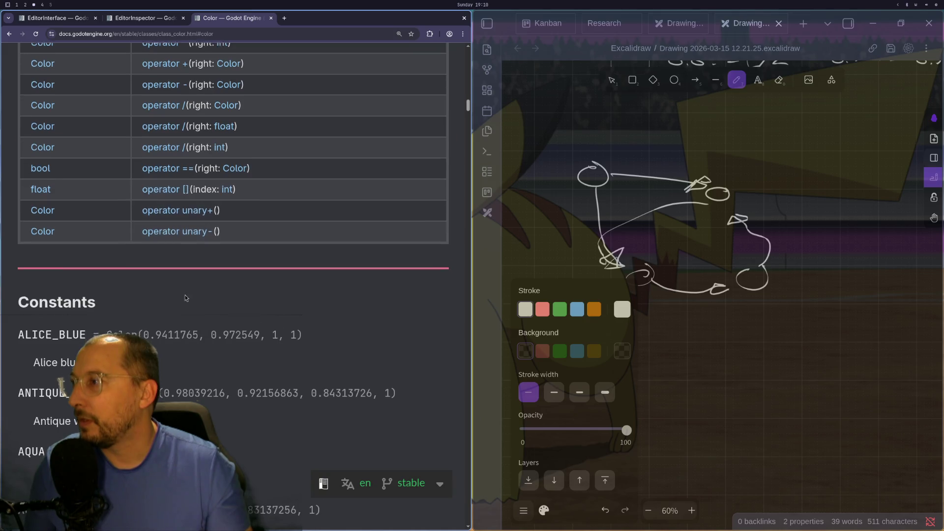
pyautogui.scroll(-15, 178, 308)
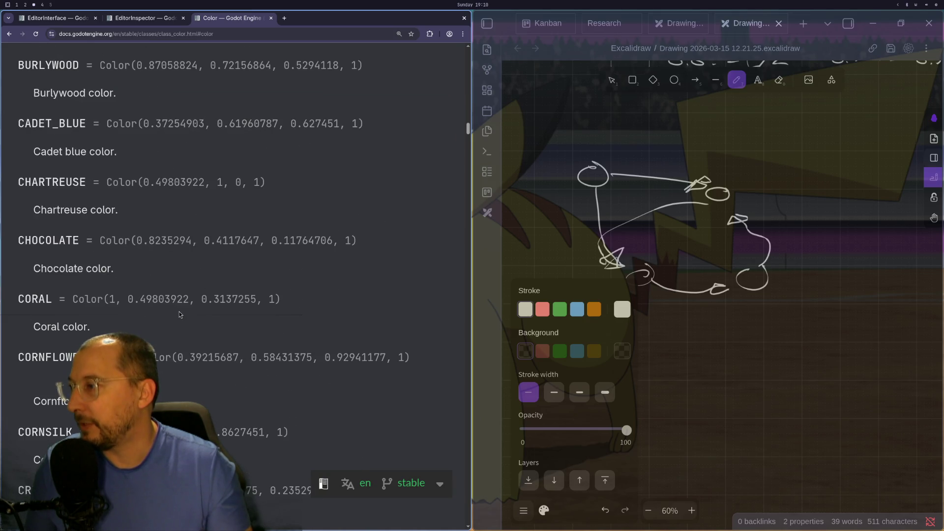
pyautogui.scroll(-10, 179, 314)
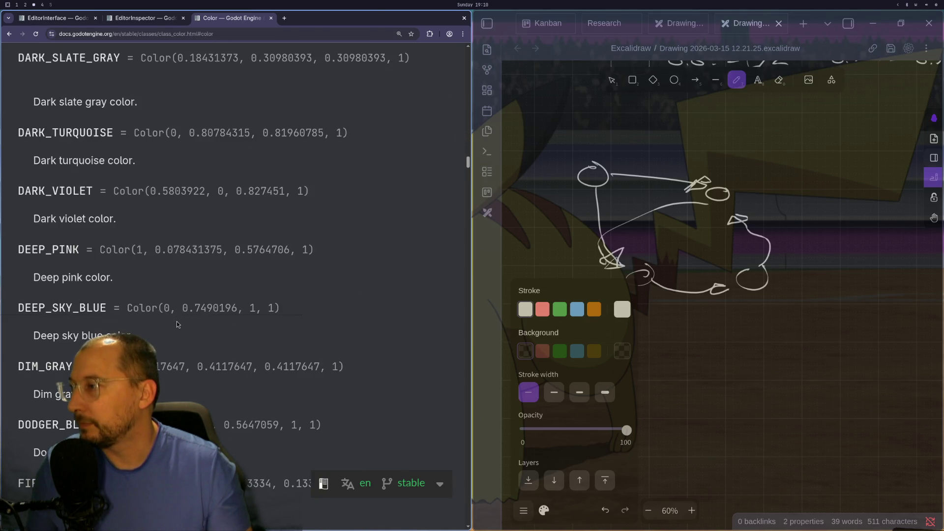
pyautogui.press('super+1')
pyautogui.write('GR')
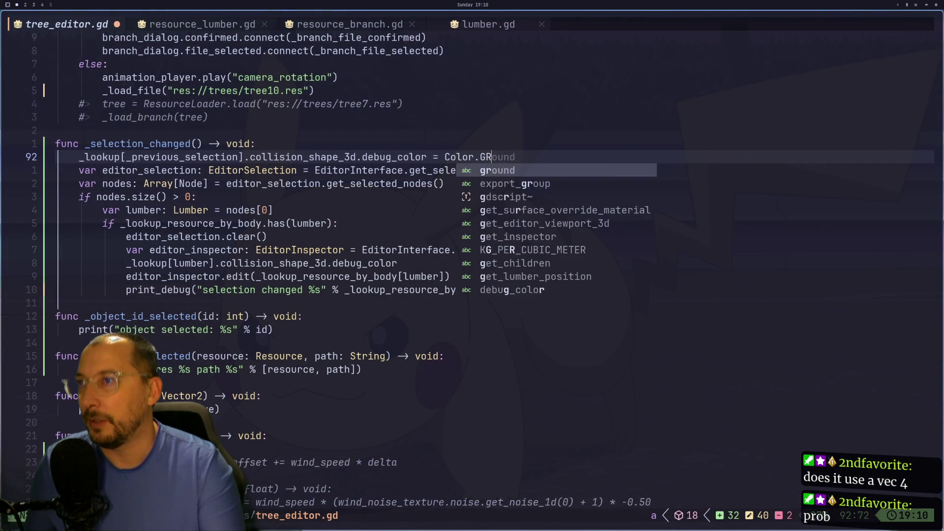
pyautogui.write('EENL')
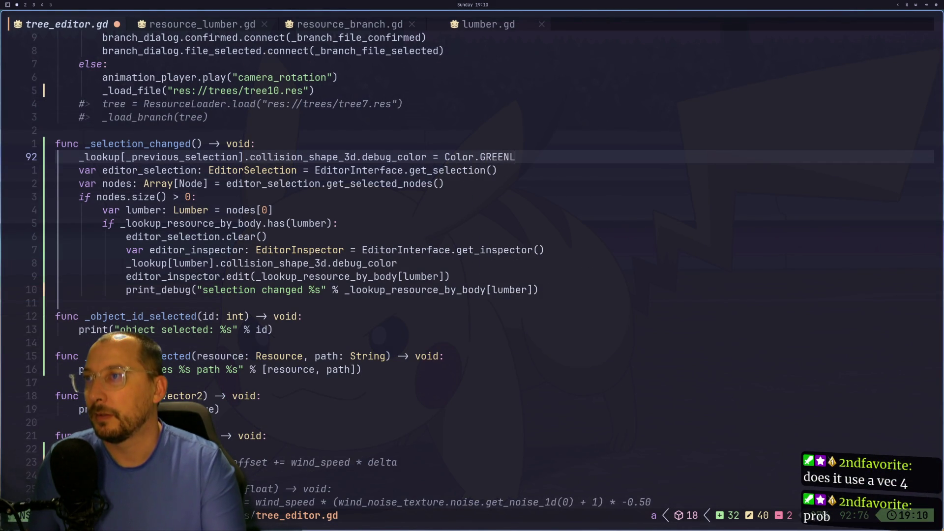
# Finish the line as Color.GREEN and save tree_editor.gd
pyautogui.press('BackSpace')
pyautogui.press('BackSpace')
pyautogui.press('Escape')
pyautogui.write(':w')
pyautogui.press('Return')
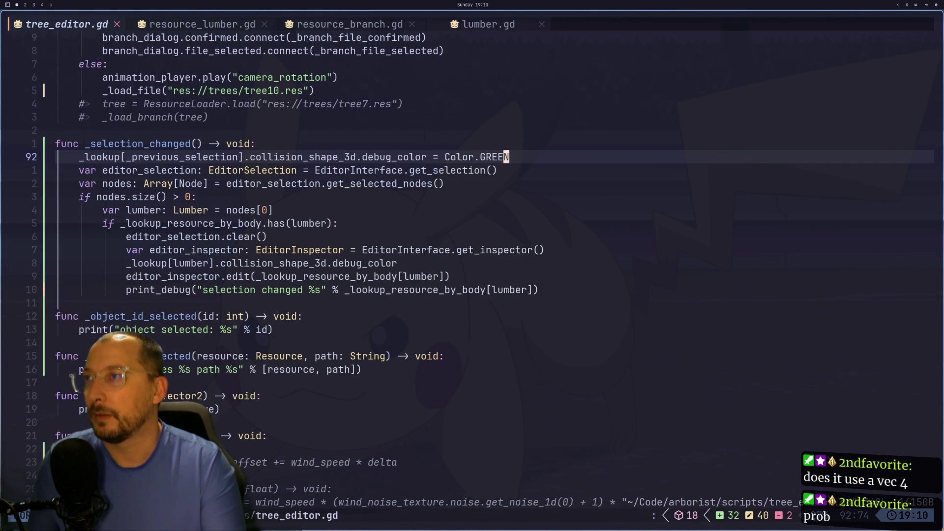
# Add a blank line below line 92 and yank the _lookup[_previous_selection] debug_color path
pyautogui.press('o')
pyautogui.press('Escape')
pyautogui.press('k')
pyautogui.press('^')
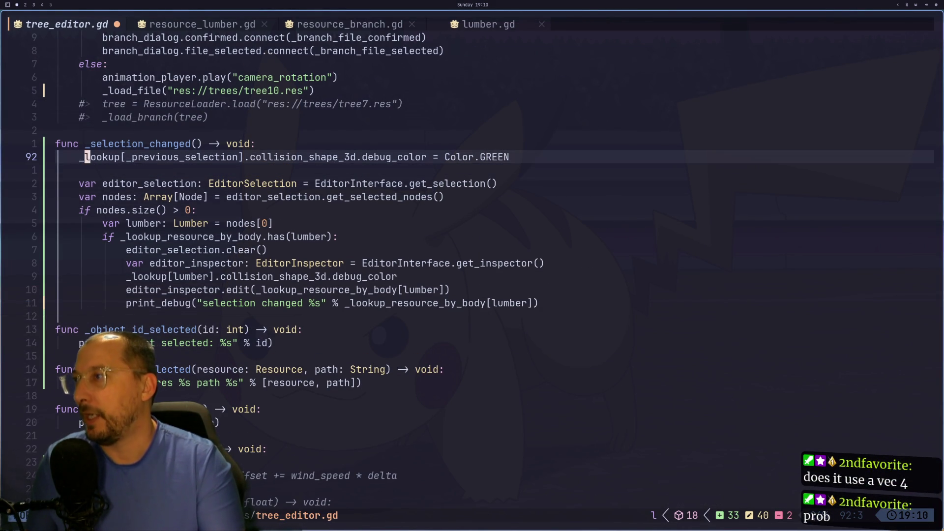
pyautogui.press('l')
pyautogui.press('l')
pyautogui.press('l')
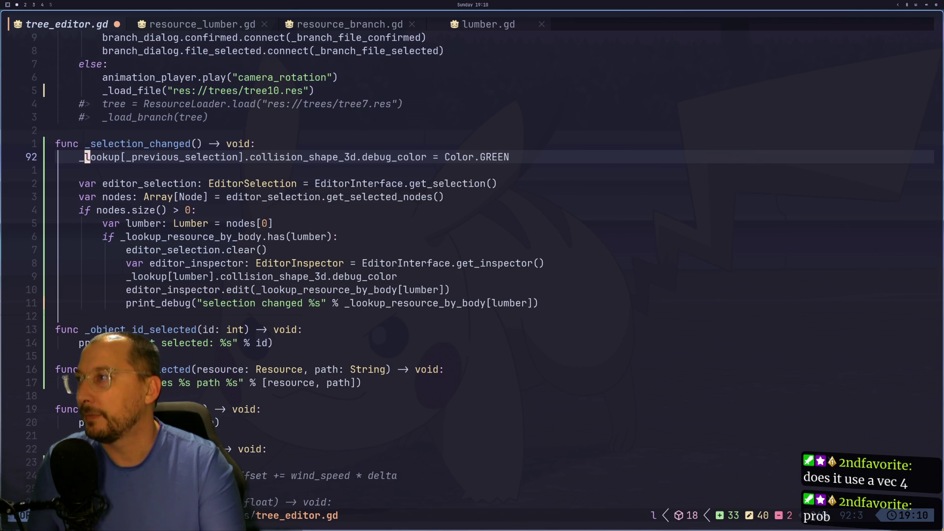
pyautogui.press('l')
pyautogui.press('l')
pyautogui.press('l')
pyautogui.press('h')
pyautogui.press('h')
pyautogui.press('h')
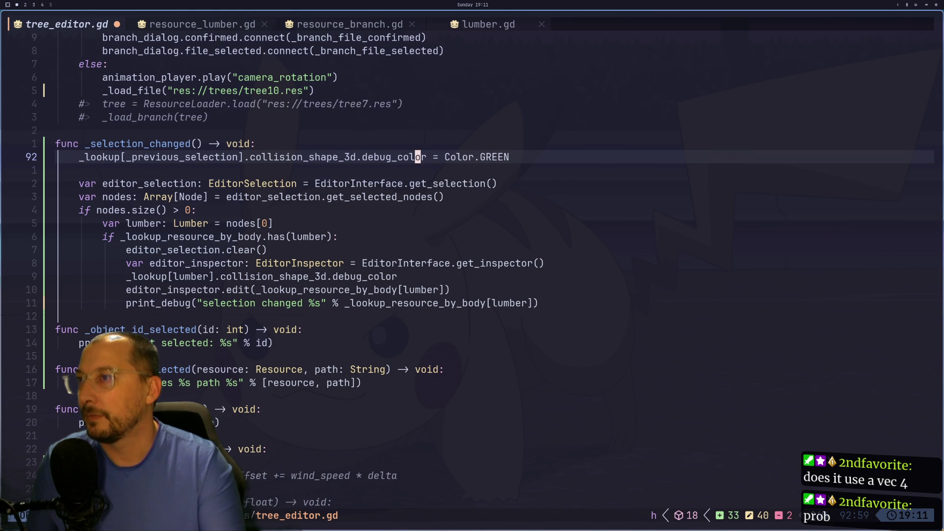
pyautogui.press('h')
pyautogui.press('h')
pyautogui.press('h')
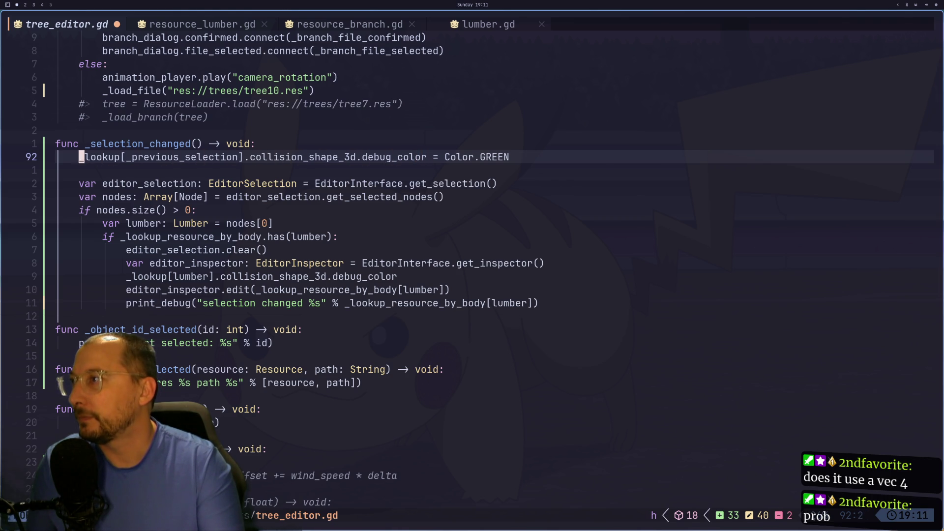
pyautogui.press('2')
pyautogui.press('l')
pyautogui.press('l')
pyautogui.press('l')
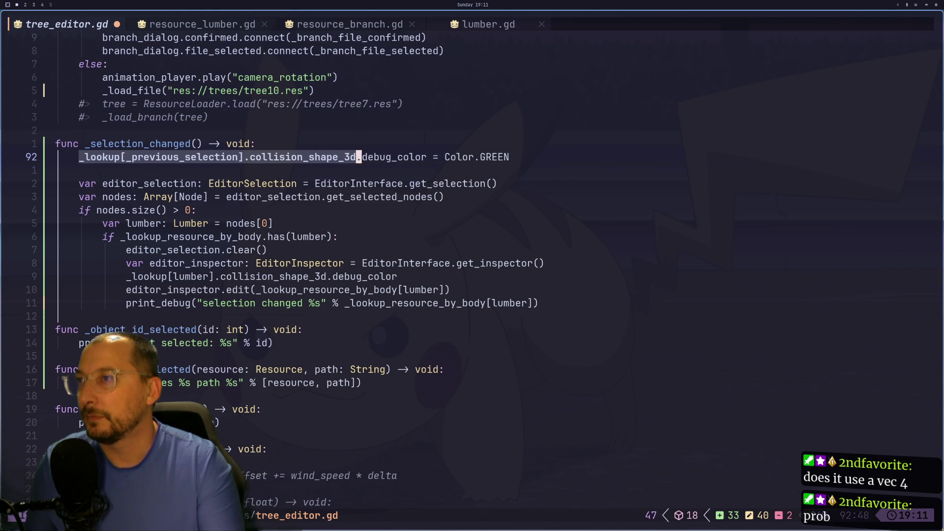
pyautogui.press('l')
pyautogui.press('l')
pyautogui.press('l')
pyautogui.press('y')
# Paste the path on line 93 as debug_color.a = 0.75, indented to match
pyautogui.press('j')
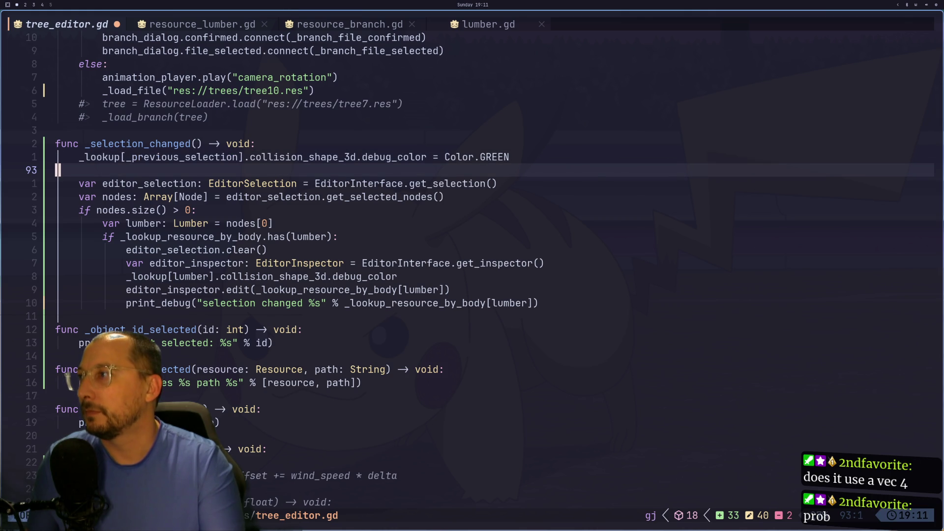
pyautogui.write('pa.a = ')
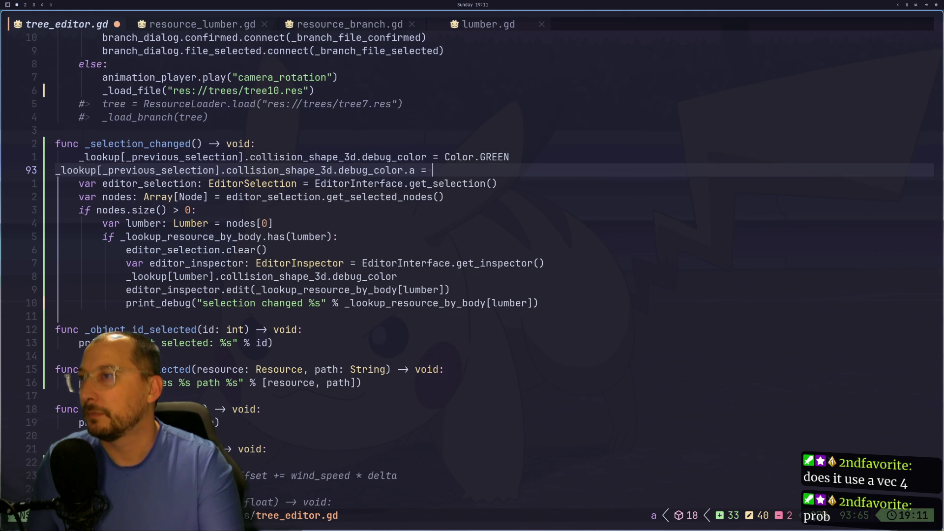
pyautogui.write('0.765')
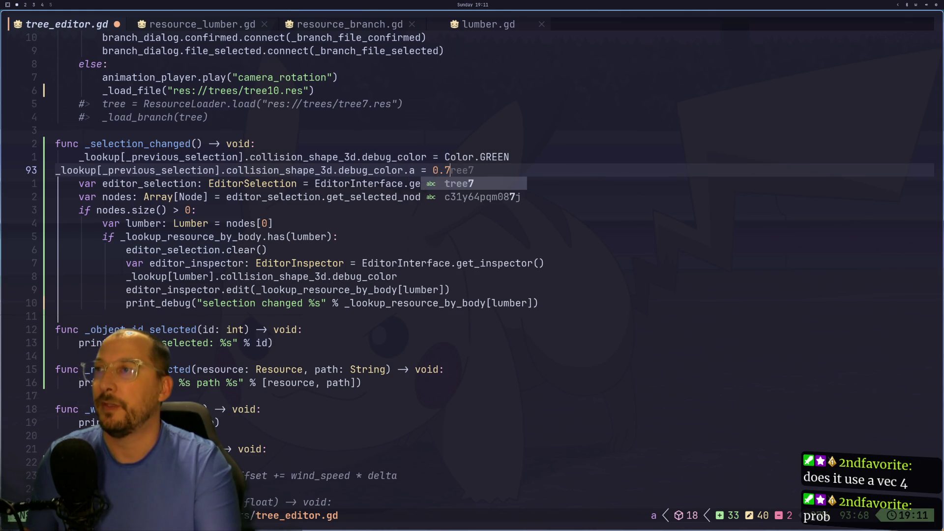
pyautogui.press('Escape')
pyautogui.press('h')
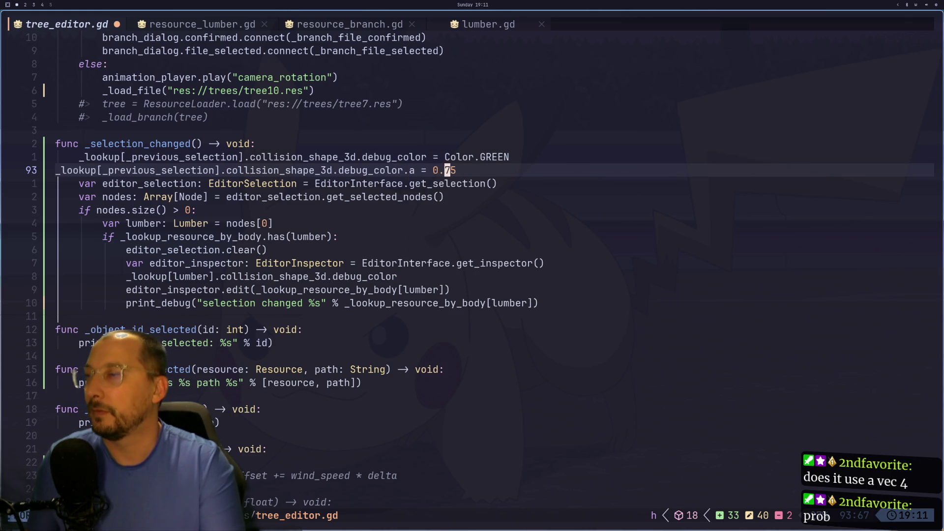
pyautogui.press('h')
pyautogui.press('h')
pyautogui.press('h')
pyautogui.press('i')
pyautogui.press('Tab')
pyautogui.press('Escape')
pyautogui.press('u')
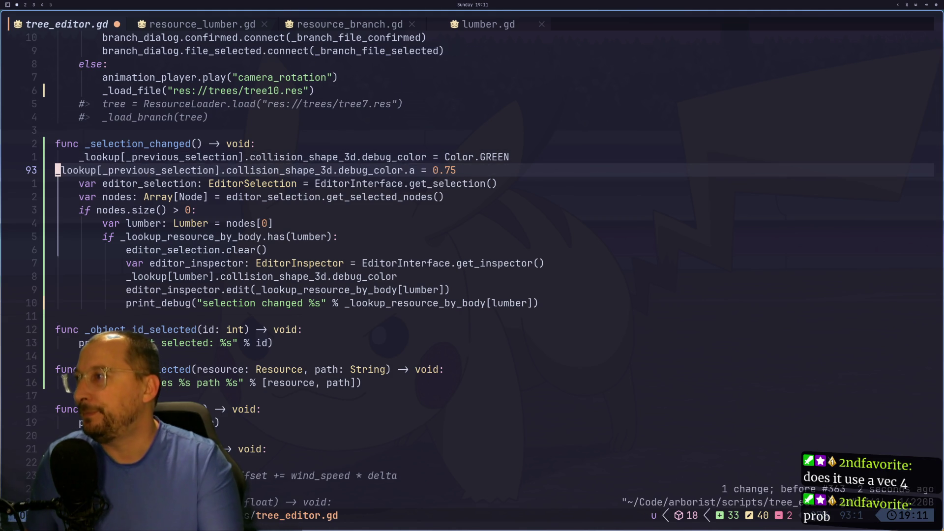
pyautogui.press('i')
pyautogui.press('Tab')
pyautogui.press('Escape')
# Add '_previous_selection = null' below and save the script
pyautogui.write('l')
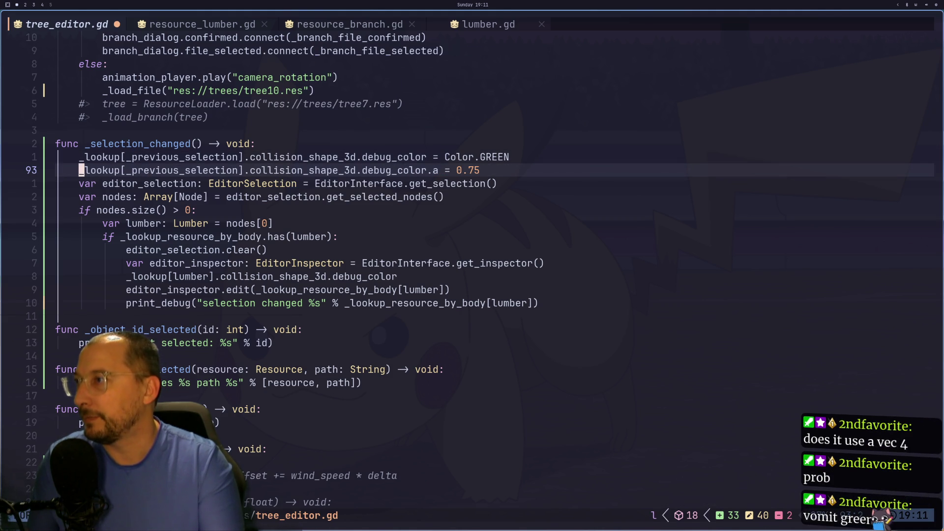
pyautogui.write('o_previous_selection')
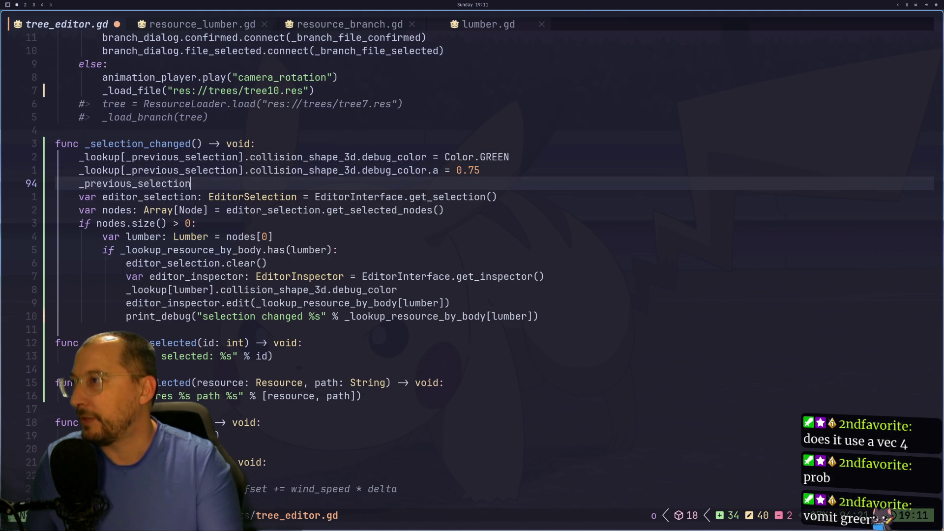
pyautogui.write('null')
pyautogui.press('Escape')
pyautogui.press(':')
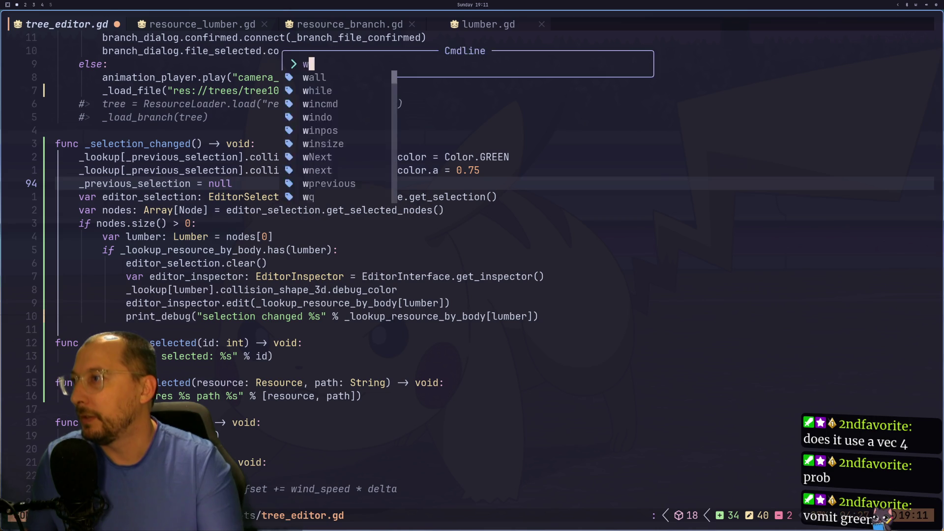
pyautogui.write('w')
pyautogui.press('Return')
# Start a new line in the if block typing '_previous_selection = lu'
pyautogui.press('b')
pyautogui.press('b')
pyautogui.press('b')
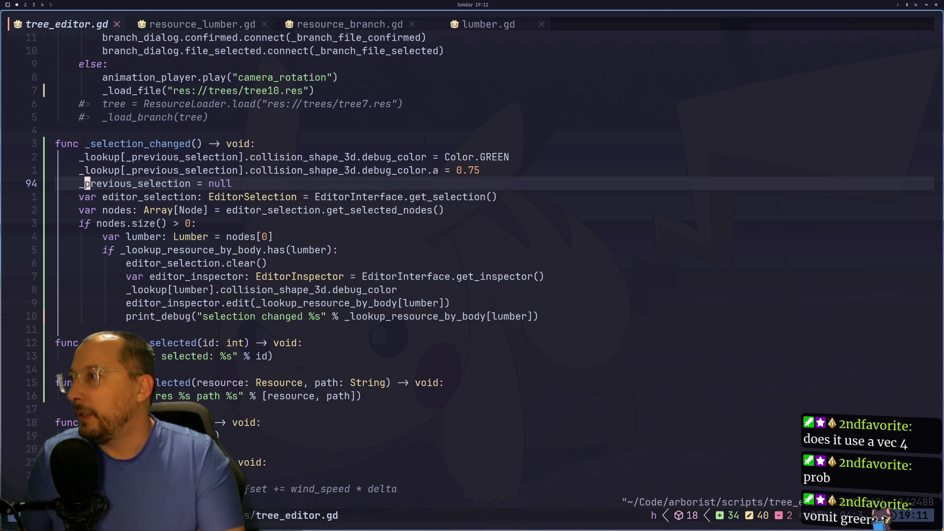
pyautogui.press('2')
pyautogui.press('^')
pyautogui.press('g')
pyautogui.press('j')
pyautogui.press('g')
pyautogui.press('j')
pyautogui.press('g')
pyautogui.press('j')
pyautogui.write('gjp')
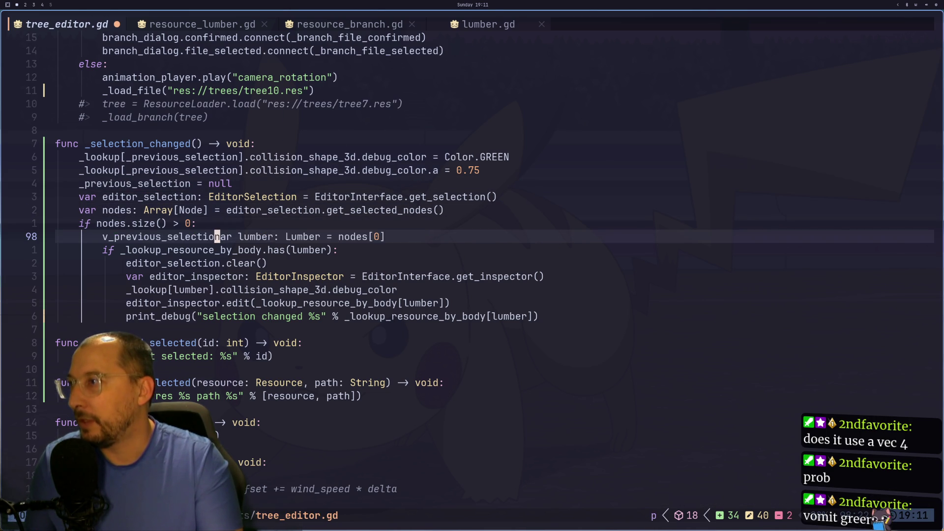
pyautogui.write('uo_previous_selection = ')
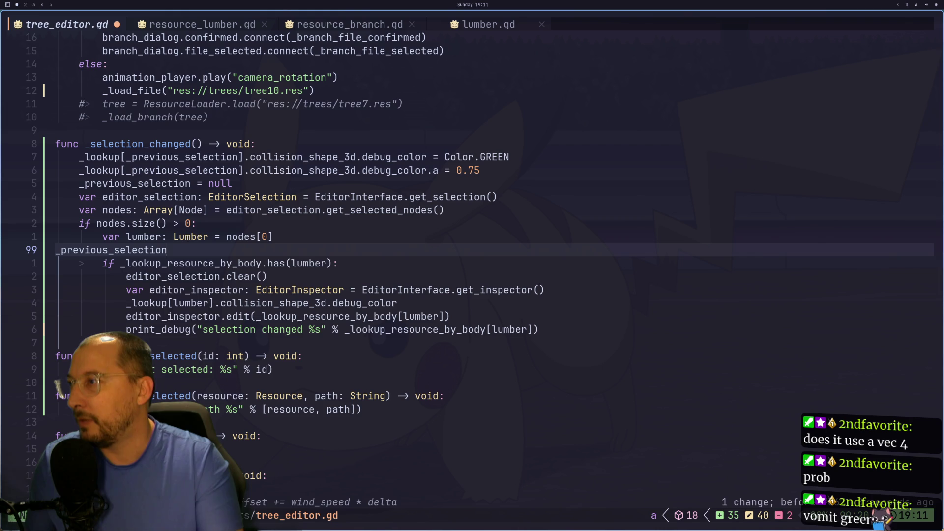
pyautogui.write('lu')
# Complete it as '_previous_selection = lumber', indent it into the if block, and save
pyautogui.press('Return')
pyautogui.press('Escape')
pyautogui.press('h')
pyautogui.press('h')
pyautogui.press('h')
pyautogui.press('0')
pyautogui.press('>')
pyautogui.press('>')
pyautogui.press('>')
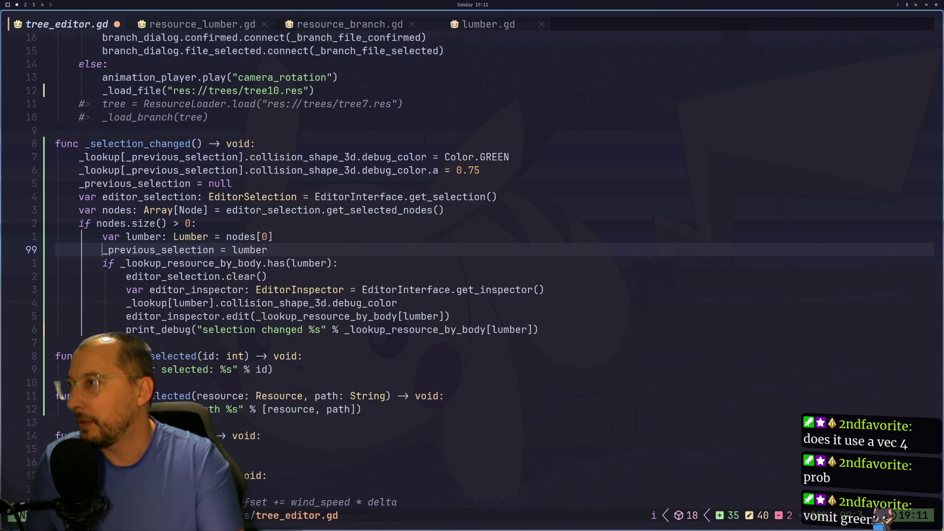
pyautogui.press('i')
pyautogui.press('Escape')
pyautogui.write(':w')
pyautogui.press('Return')
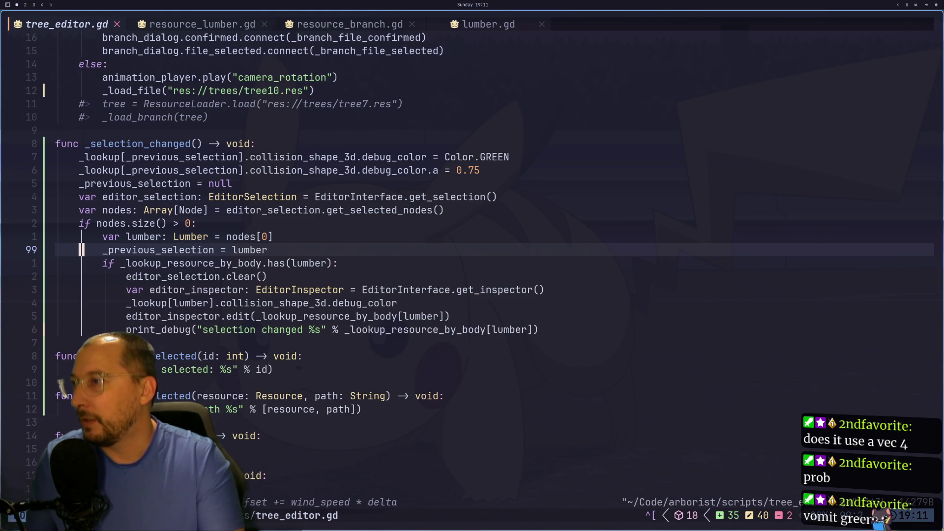
# Begin the selected lumber's debug_color assignment with '= Color.BU'
pyautogui.press('j')
pyautogui.press('j')
pyautogui.press('j')
pyautogui.press('e')
pyautogui.press('f')
pyautogui.press('.')
pyautogui.press('w')
pyautogui.press('w')
pyautogui.write('ea = C')
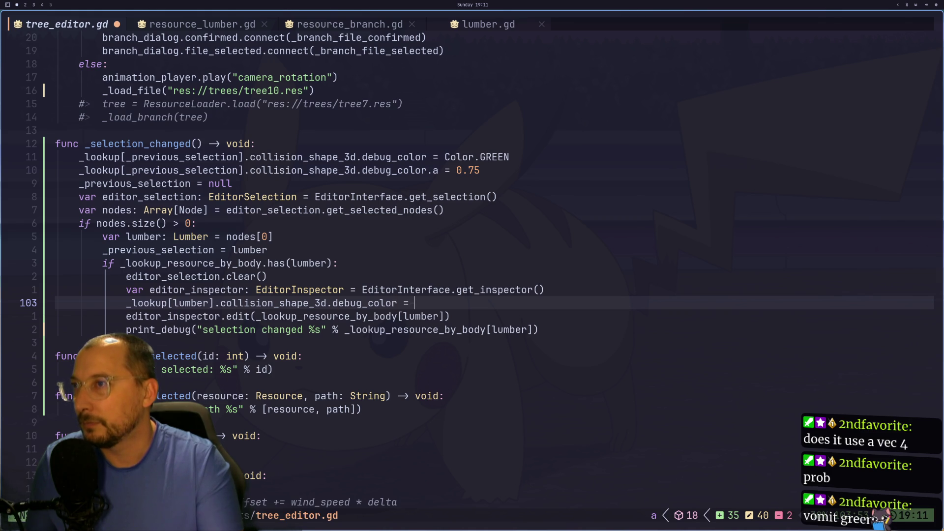
pyautogui.write('olor.BU')
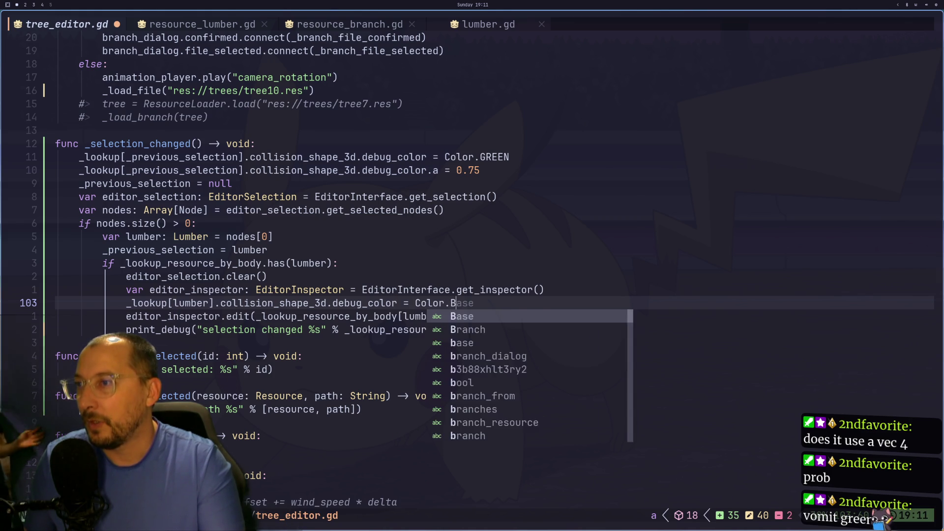
# Set the selected lumber's debug_color to Color.BLUE and save
pyautogui.press('BackSpace')
pyautogui.write('LUE')
pyautogui.press('Escape')
pyautogui.write(':w')
pyautogui.press('Return')
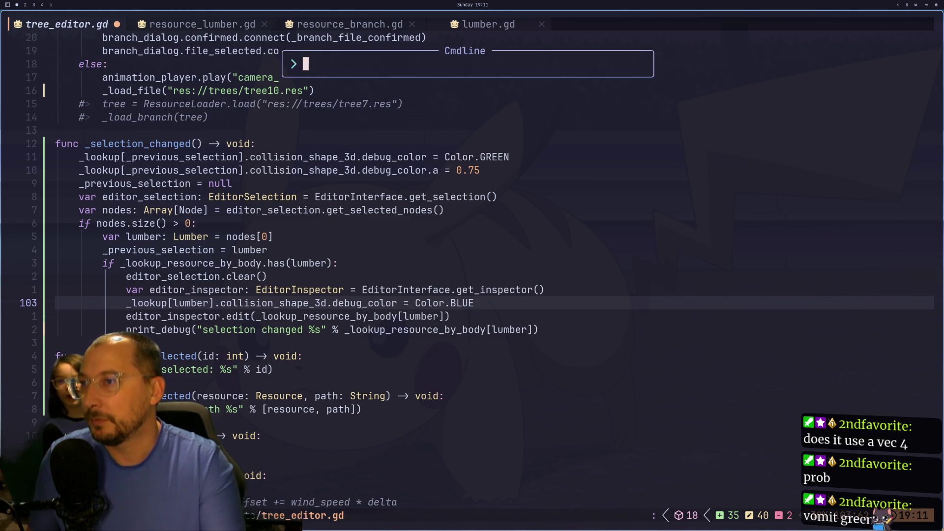
# Duplicate the Color.BLUE line and start turning the copy into an alpha assignment
pyautogui.press('y')
pyautogui.press('y')
pyautogui.press('p')
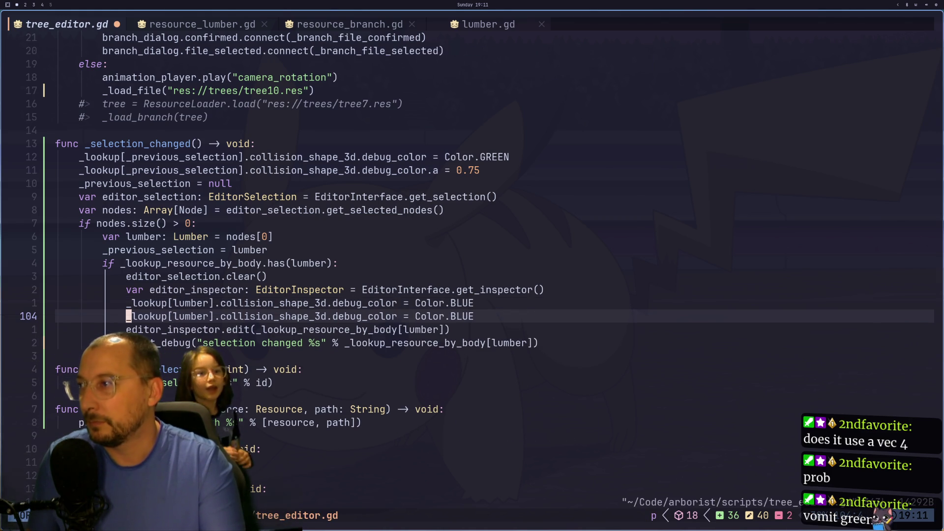
pyautogui.press('l')
pyautogui.press('l')
pyautogui.press('l')
pyautogui.press('l')
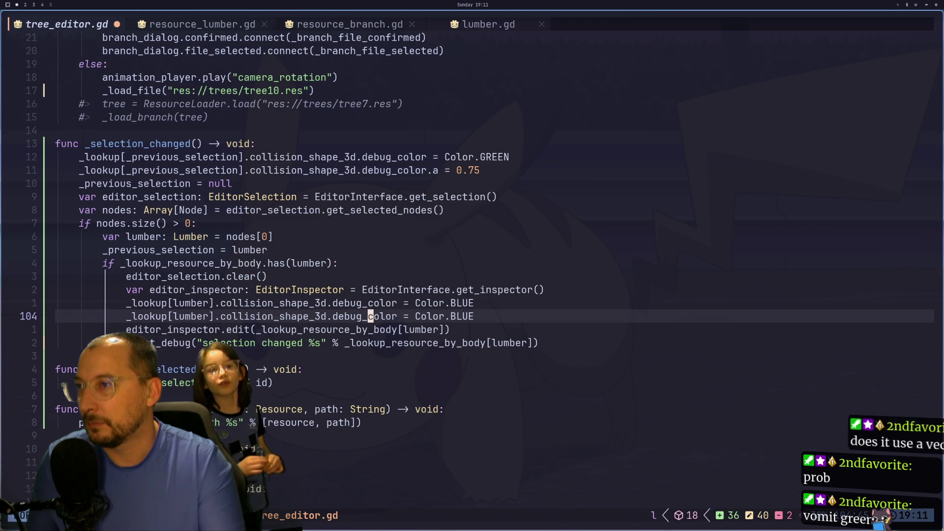
pyautogui.write('a.a')
pyautogui.press('Escape')
pyautogui.press('e')
pyautogui.press('e')
pyautogui.press('e')
pyautogui.press('s')
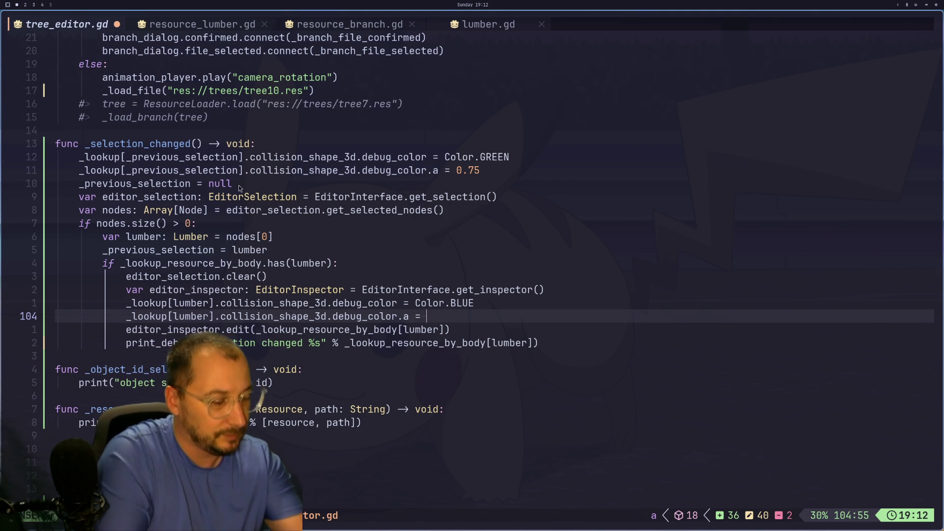
# Finish the copy as debug_color.a = 0.75 and save tree_editor.gd
pyautogui.press('super+4')
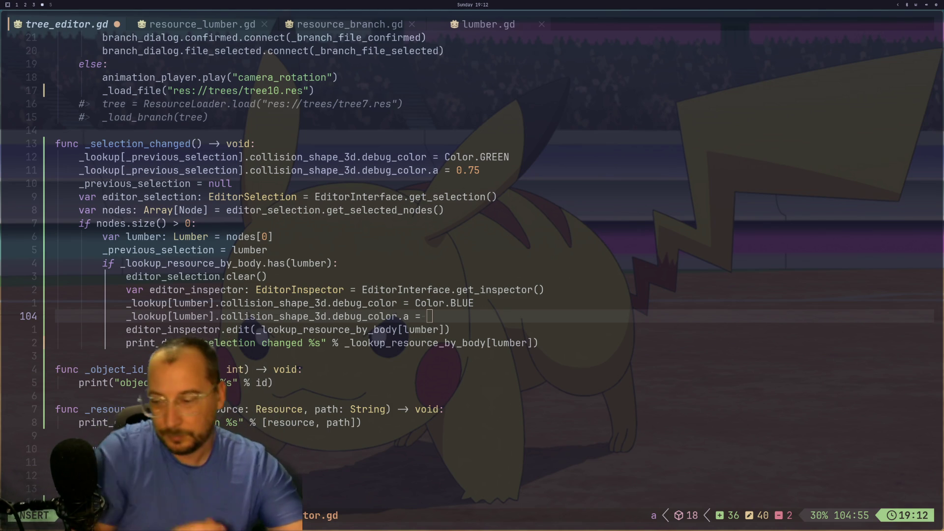
pyautogui.press('super+1')
pyautogui.click(438, 329)
pyautogui.click(447, 320)
pyautogui.press('Escape')
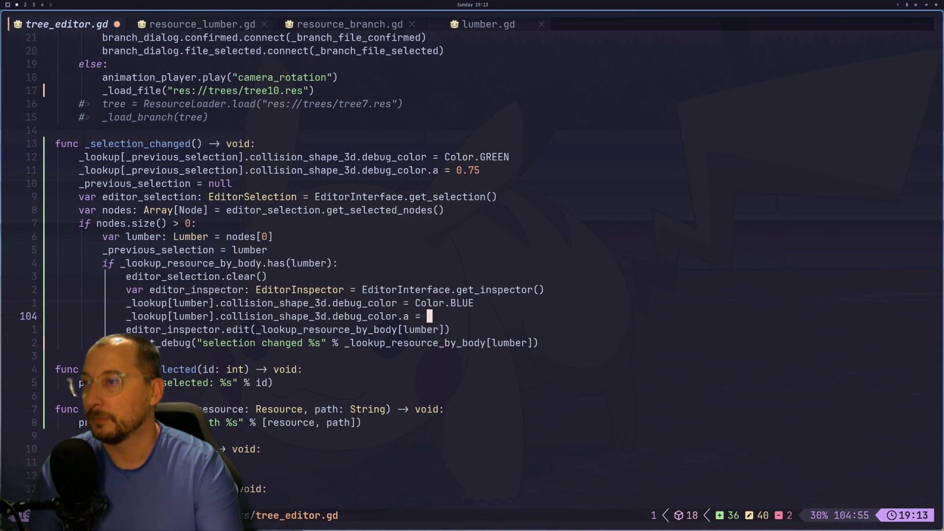
pyautogui.write('a = 0')
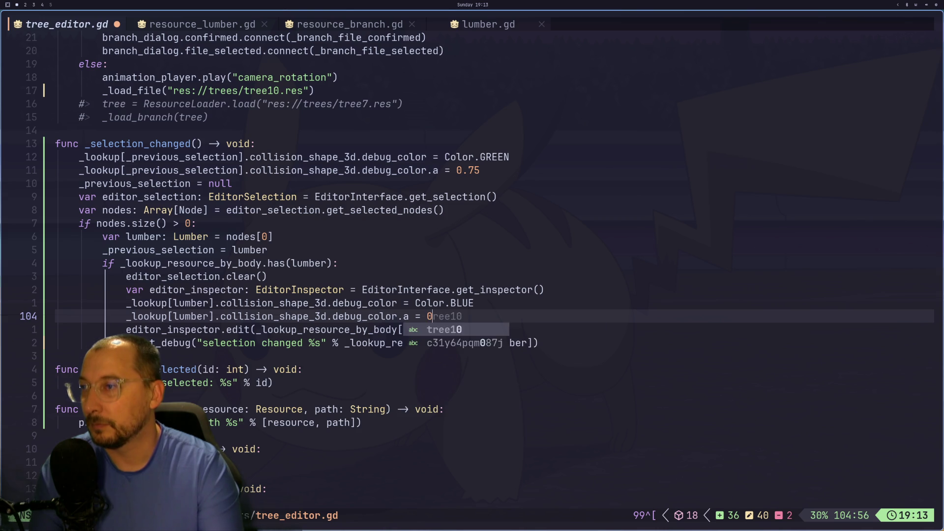
pyautogui.write('.74')
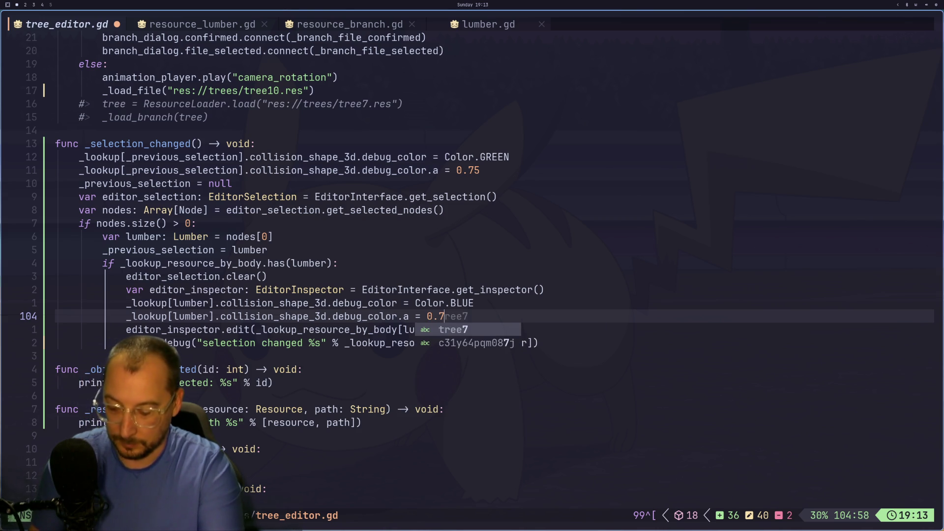
pyautogui.press('Escape')
pyautogui.write(':w')
pyautogui.press('Return')
pyautogui.press('super+2')
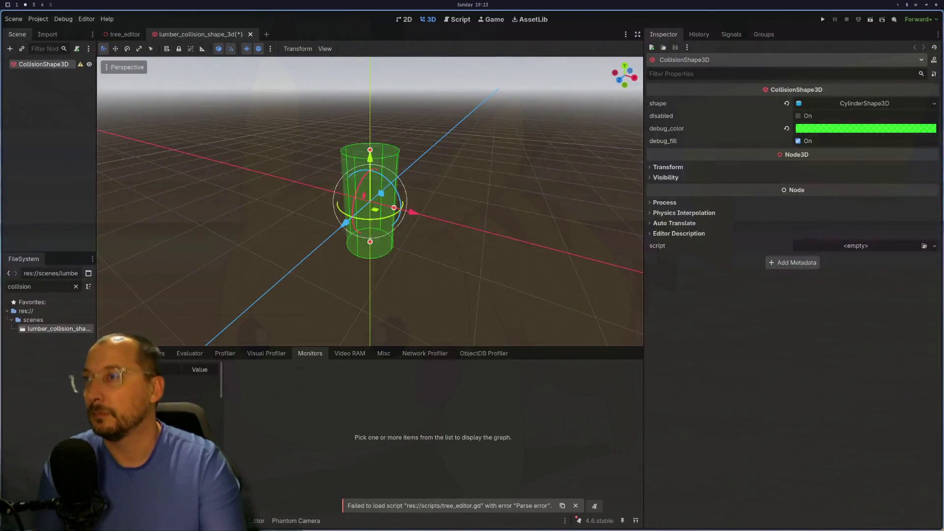
# Save and close the lumber collision shape scene, then close the tree_editor scene
pyautogui.hotkey('ctrl', 's')
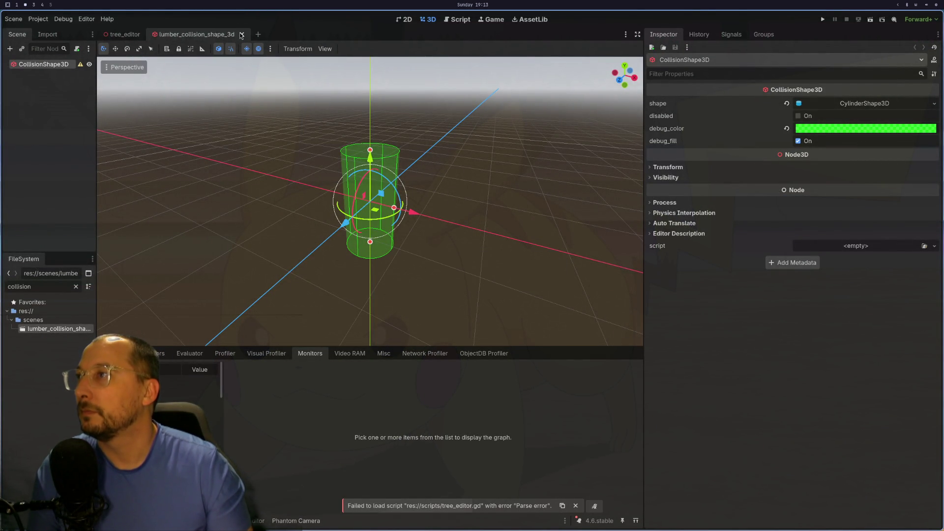
pyautogui.click(242, 35)
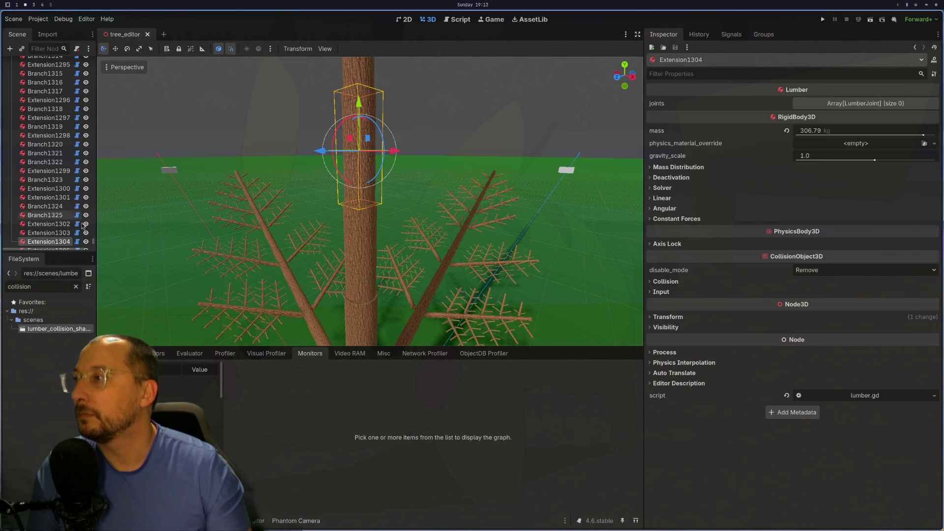
pyautogui.moveTo(93, 243); pyautogui.dragTo(94, 58)
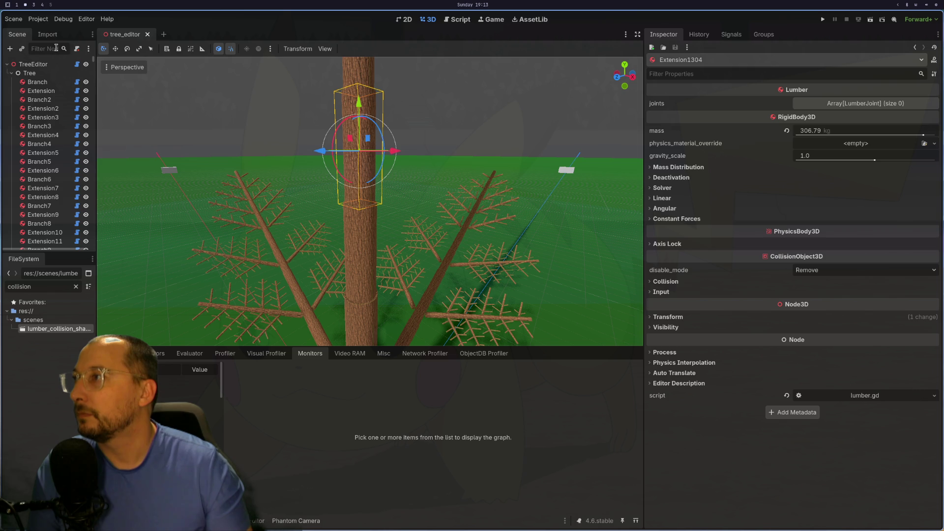
pyautogui.click(33, 64)
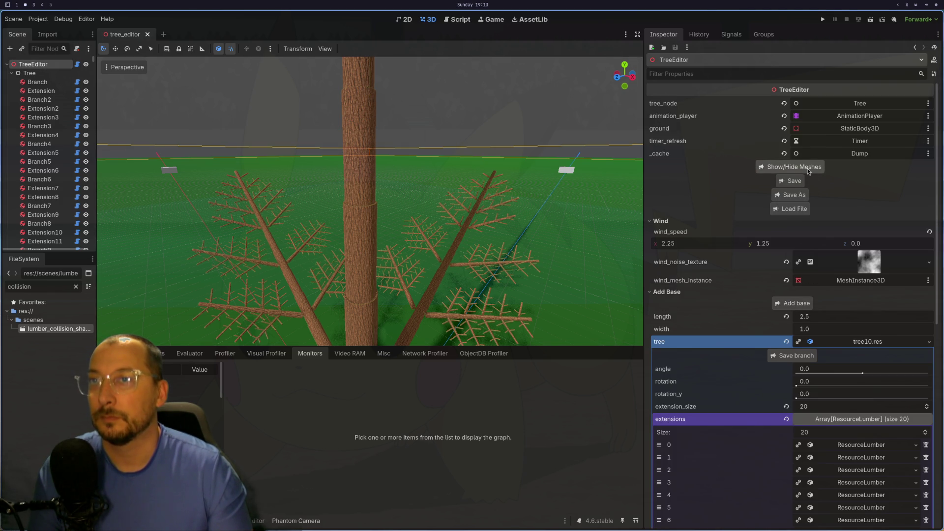
pyautogui.click(147, 34)
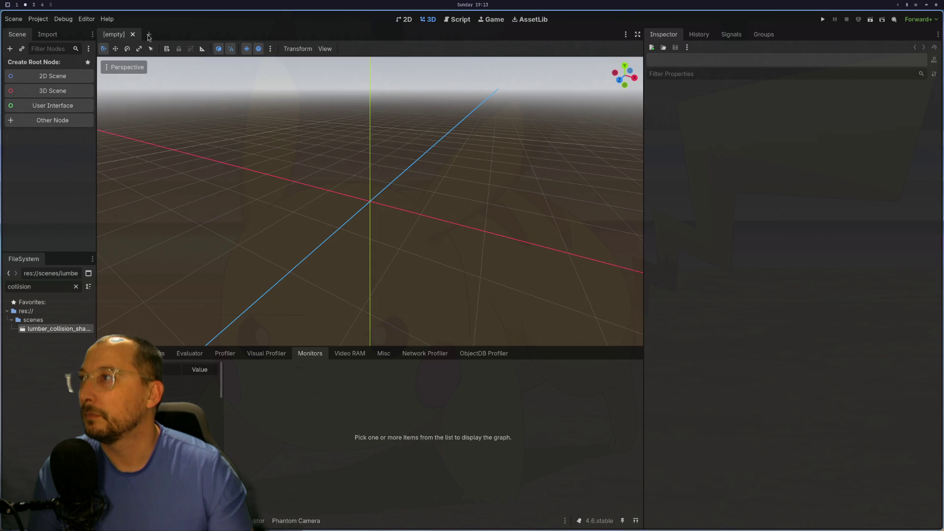
# Open tree_editor.tscn from the FileSystem dock and read the parse errors in Output
pyautogui.click(75, 286)
pyautogui.click(57, 312)
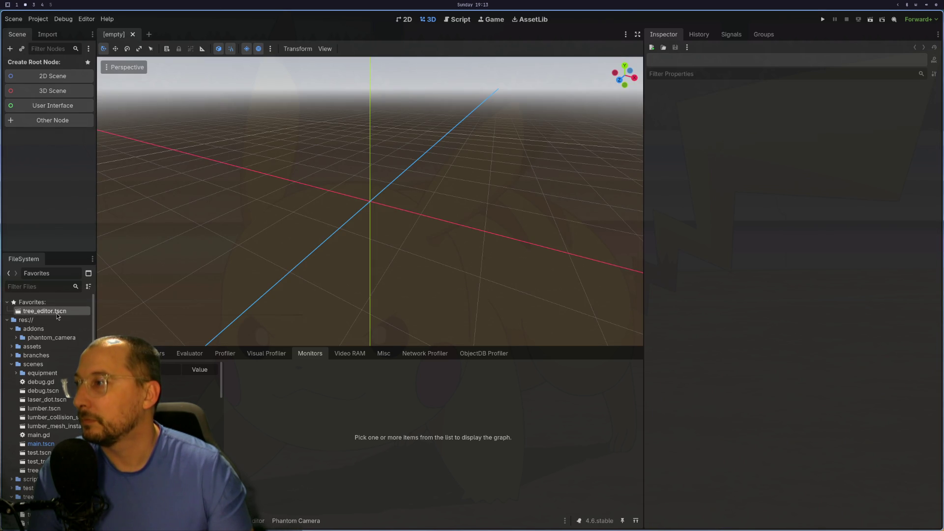
pyautogui.doubleClick(57, 312)
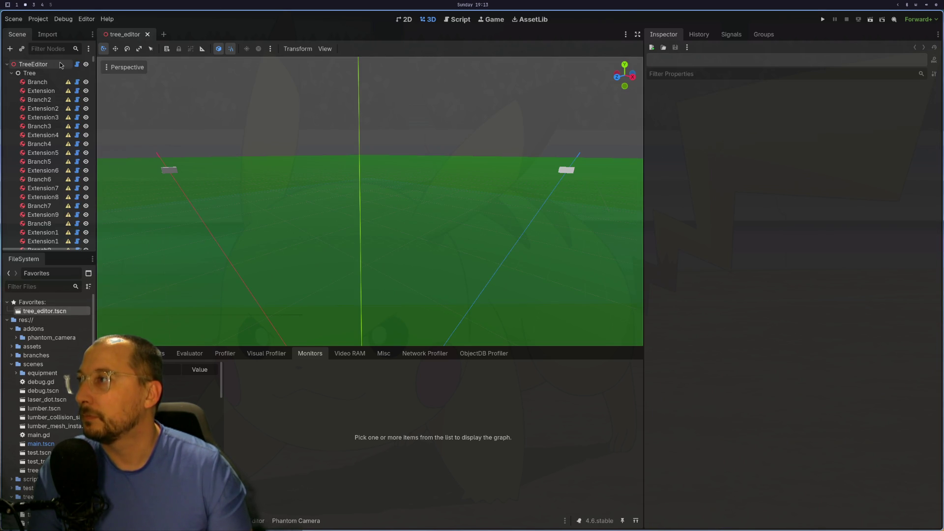
pyautogui.press('super+1')
pyautogui.press('super+2')
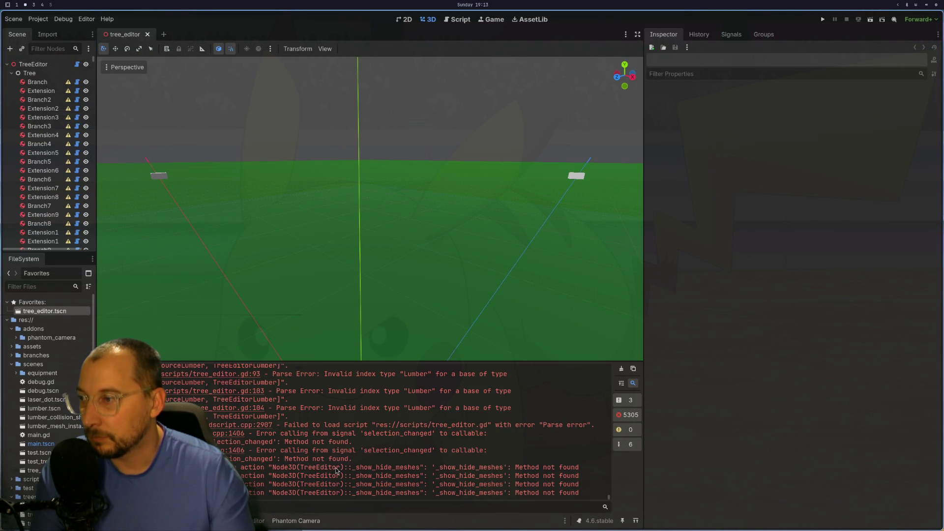
pyautogui.scroll(1, 320, 449)
pyautogui.scroll(3, 319, 448)
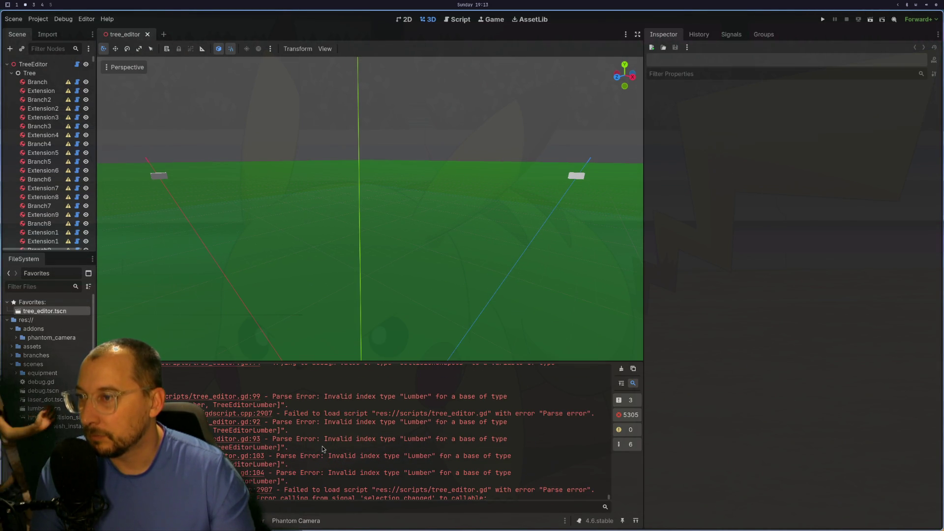
pyautogui.press('super+1')
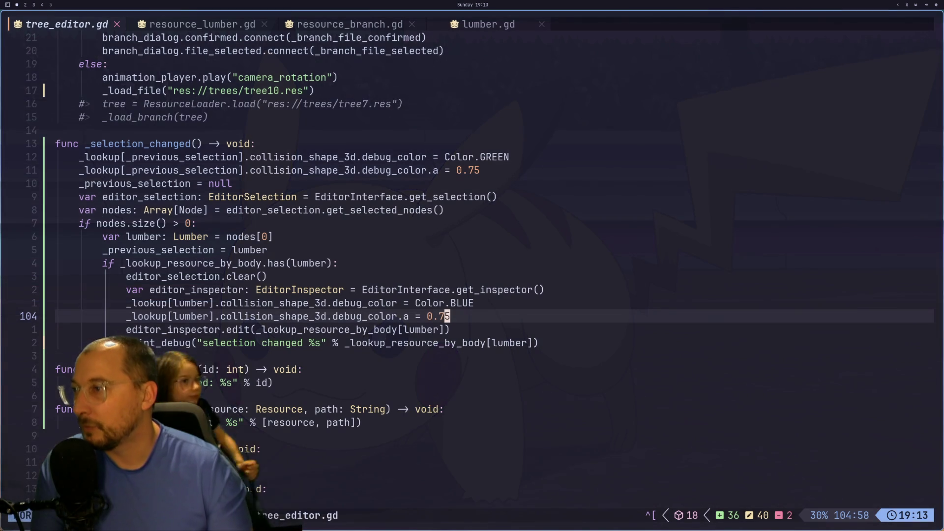
# Review the _previous_selection assignment in tree_editor.gd, then jump to the top of the file
pyautogui.press('k')
pyautogui.press('k')
pyautogui.press('k')
pyautogui.press('k')
pyautogui.press('k')
pyautogui.press('j')
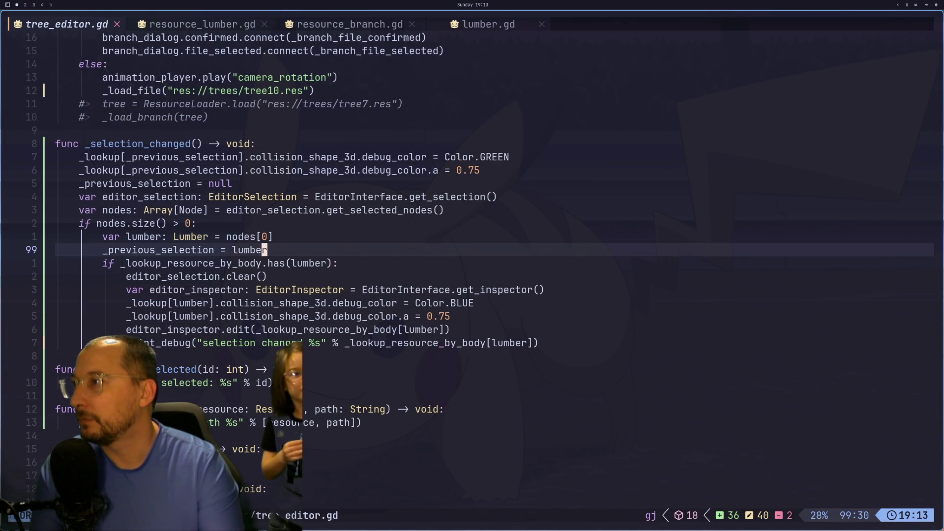
pyautogui.press('h')
pyautogui.press('h')
pyautogui.press('h')
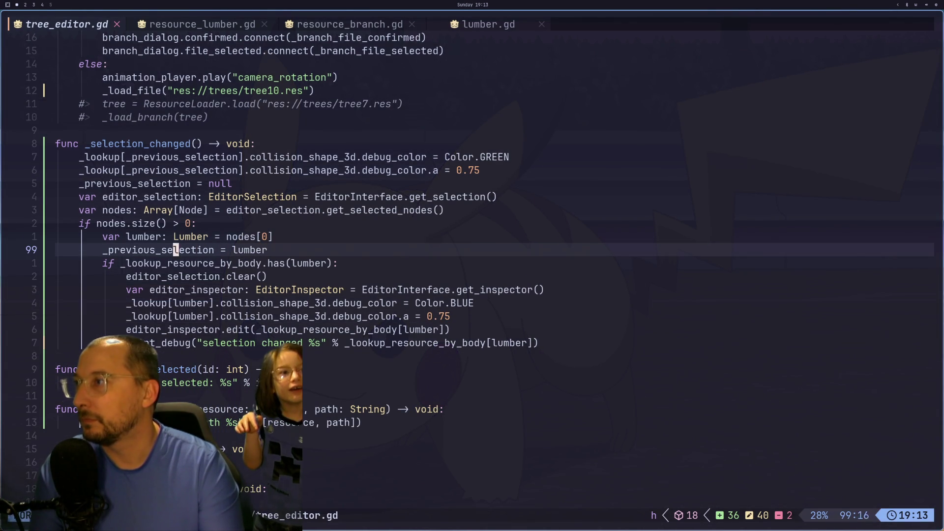
pyautogui.press('j')
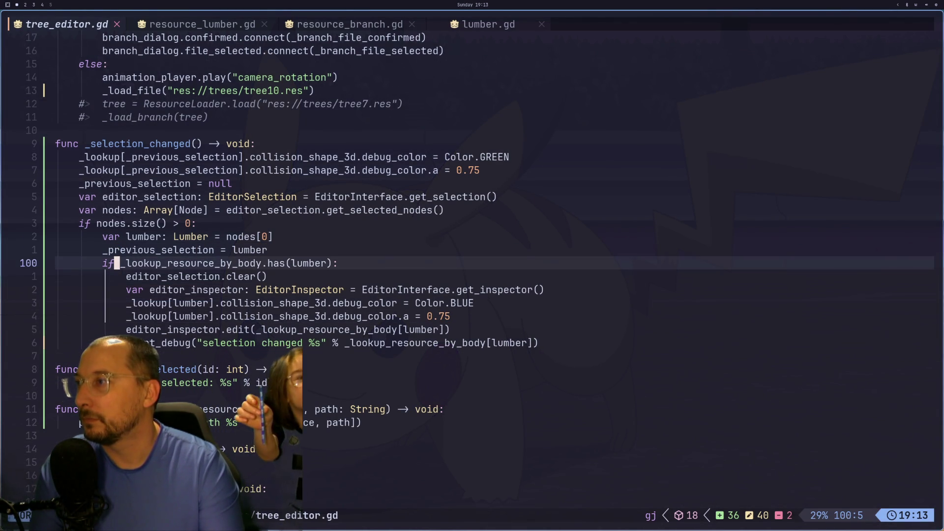
pyautogui.press('g')
pyautogui.press('g')
pyautogui.press('j')
pyautogui.press('j')
pyautogui.press('j')
pyautogui.press('j')
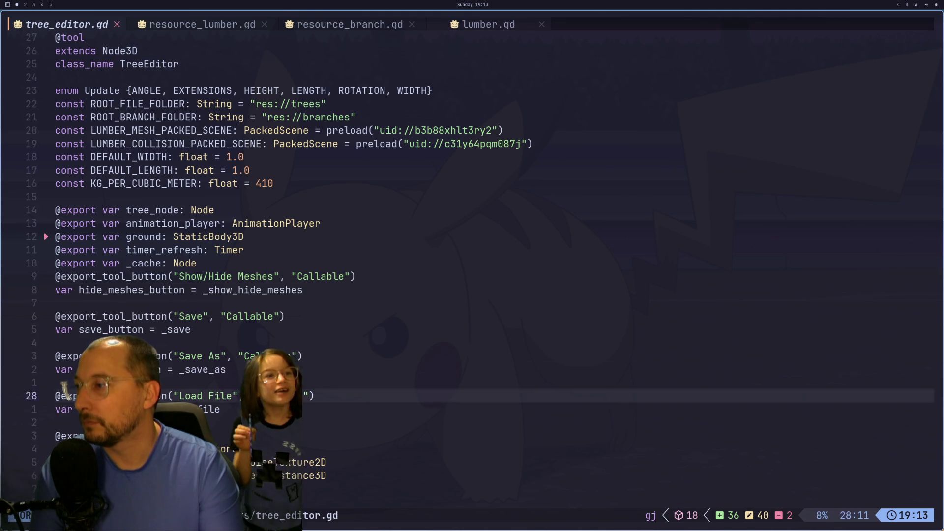
# Check the _lookup variable declarations and the collision_shape_3d uses, then return to Godot
pyautogui.press('k')
pyautogui.press('k')
pyautogui.press('k')
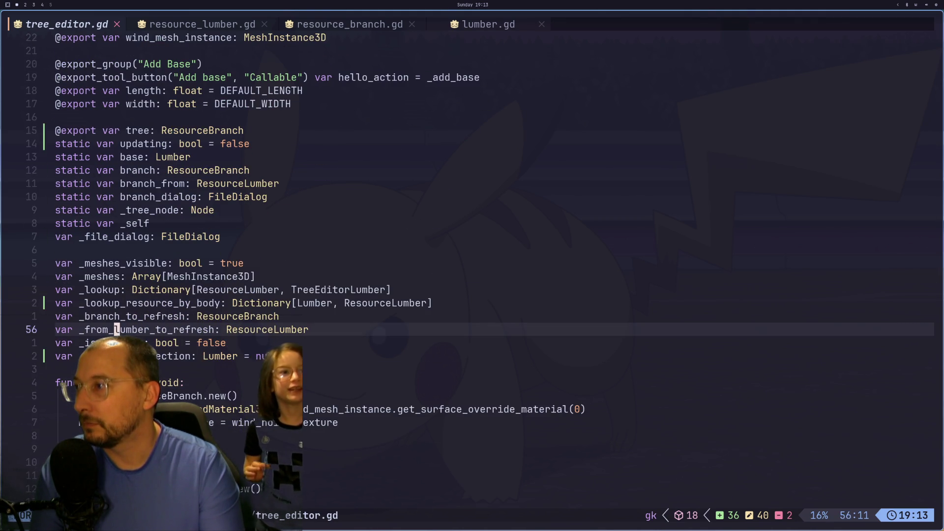
pyautogui.press('j')
pyautogui.press('j')
pyautogui.press('n')
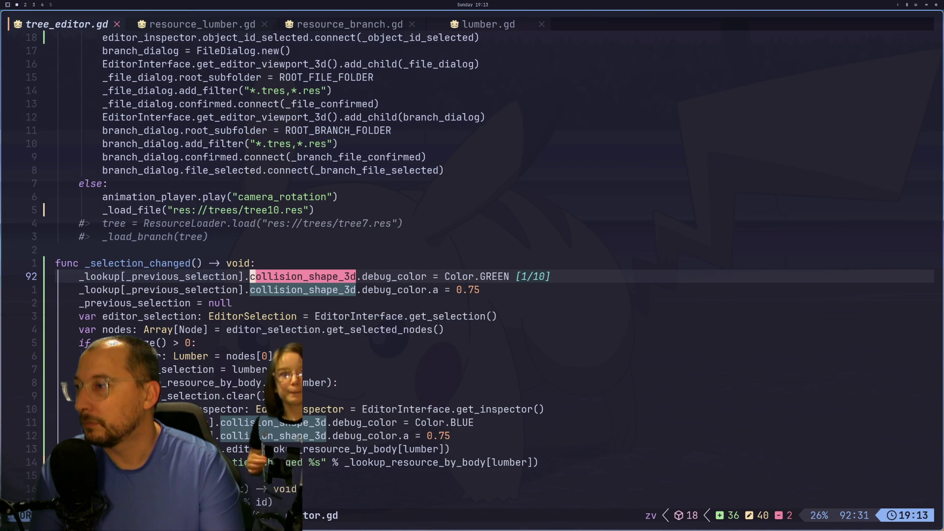
pyautogui.press('Escape')
pyautogui.press('super+2')
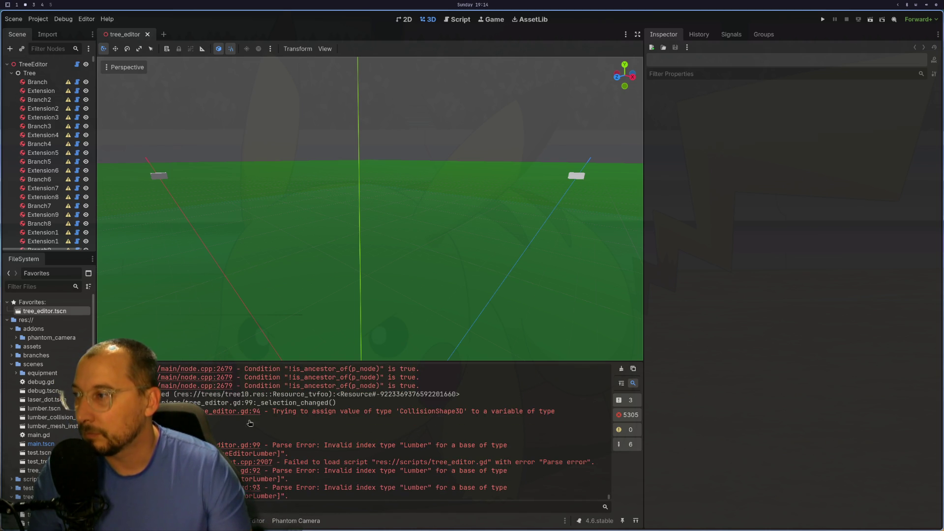
# Back in Neovim, select the _previous_selection reference on line 92
pyautogui.press('super+1')
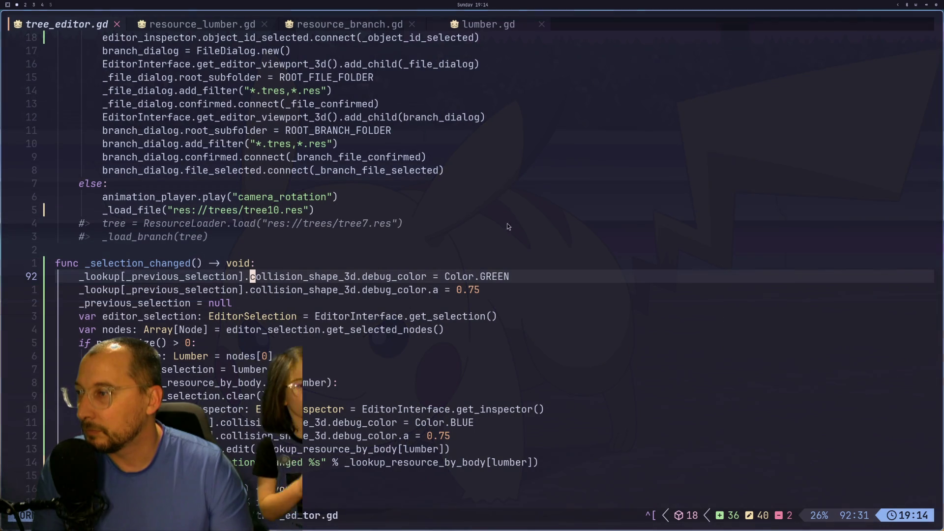
pyautogui.click(324, 277)
pyautogui.press('h')
pyautogui.press('h')
pyautogui.press('h')
pyautogui.press('h')
pyautogui.press('v')
pyautogui.press('l')
pyautogui.press('l')
pyautogui.press('l')
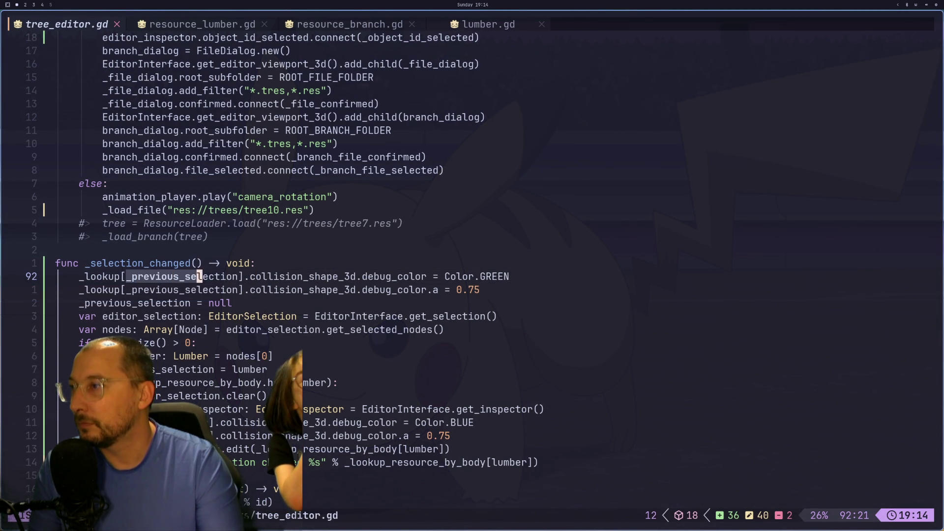
# Add an 'if _previous_selection:' line below the function header
pyautogui.press('Escape')
pyautogui.write('koif ')
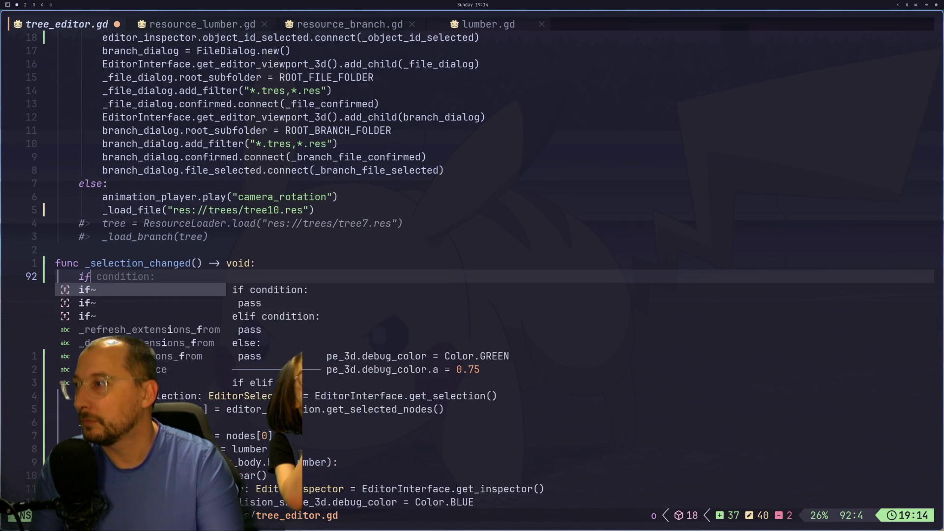
pyautogui.write('previous_selection:')
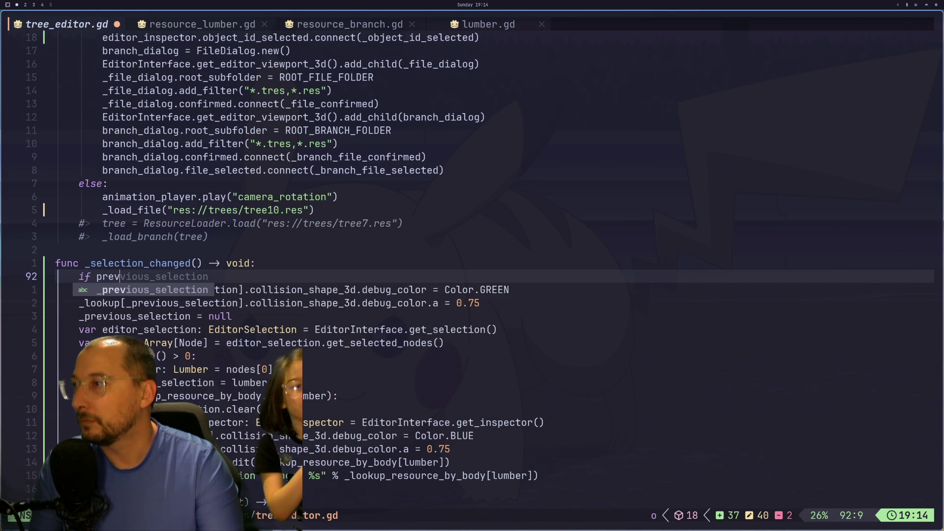
pyautogui.press('Tab')
pyautogui.write(':')
pyautogui.press('Escape')
# Indent the two recolour lines so they sit under the new if check
pyautogui.press('j')
pyautogui.press('h')
pyautogui.press('b')
pyautogui.press('b')
pyautogui.press('V')
pyautogui.press('j')
pyautogui.press('>')
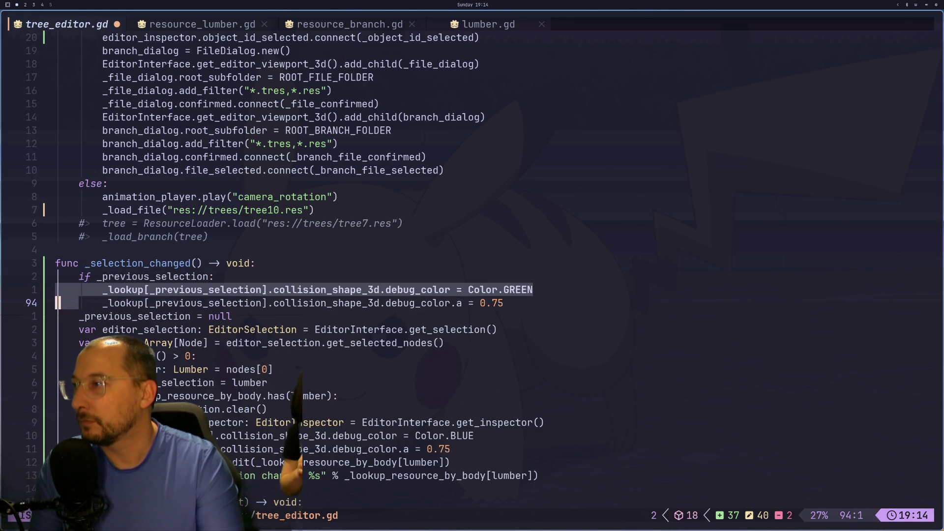
# Save tree_editor.gd with :w and return to the Godot editor
pyautogui.press('Escape')
pyautogui.write(':w')
pyautogui.press('Return')
pyautogui.press('super+2')
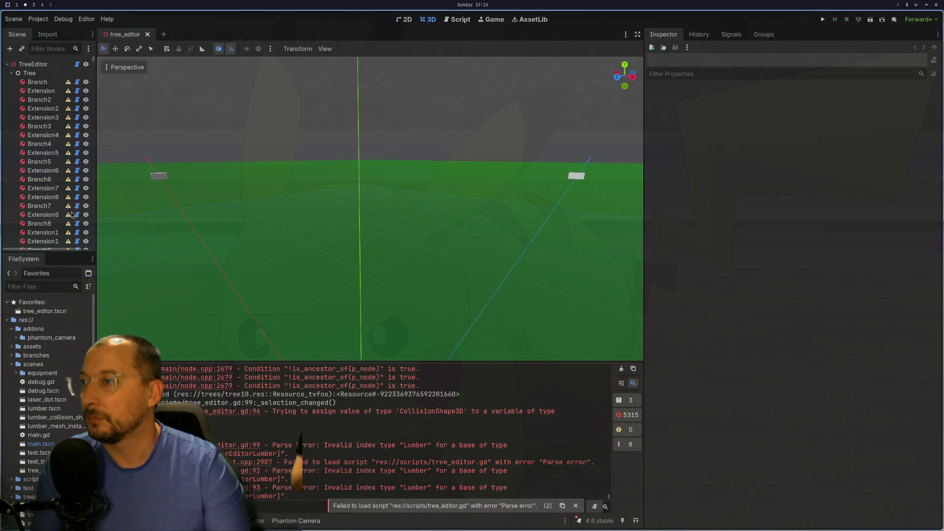
# Close the tree_editor scene tab and reopen tree_editor.tscn from the FileSystem dock
pyautogui.click(147, 35)
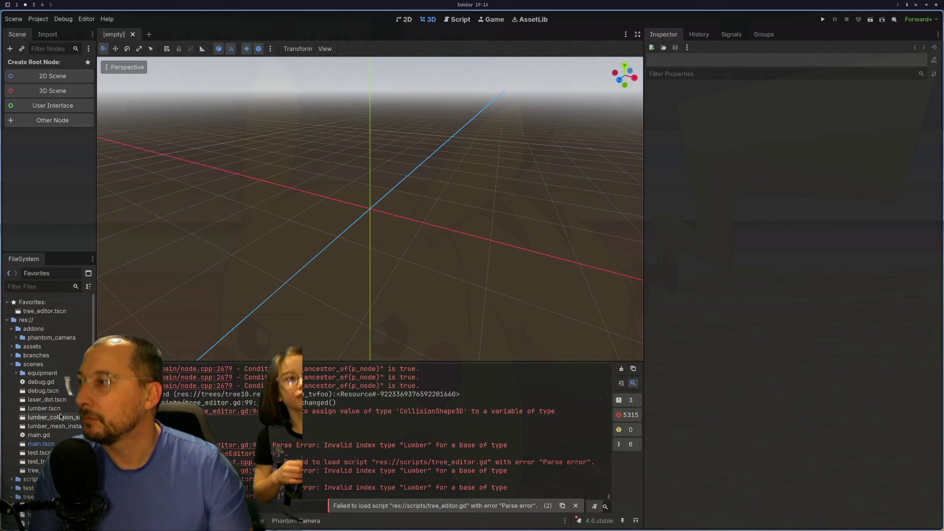
pyautogui.doubleClick(33, 470)
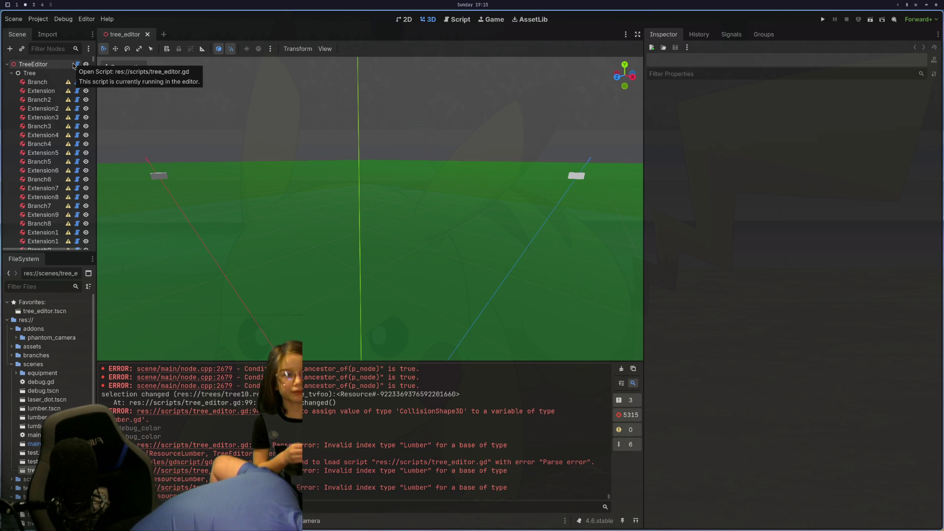
pyautogui.press('super+4')
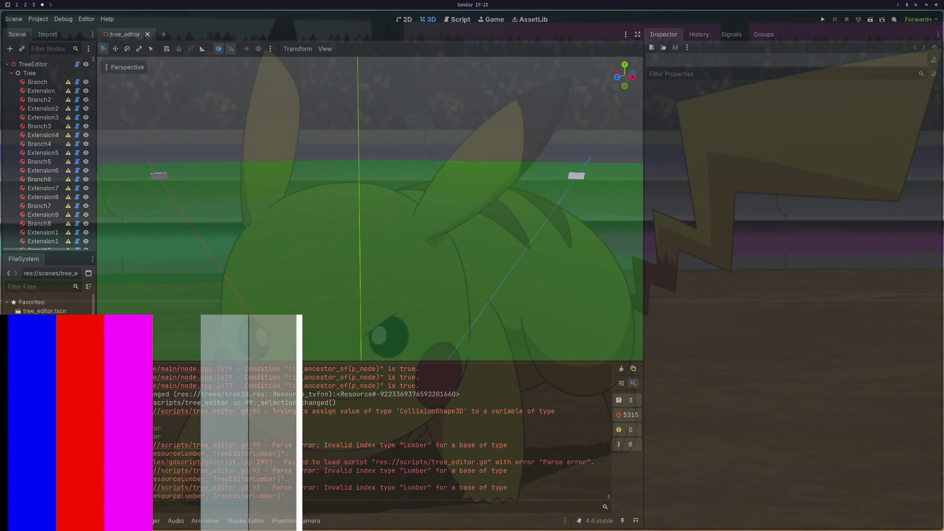
pyautogui.press('super+2')
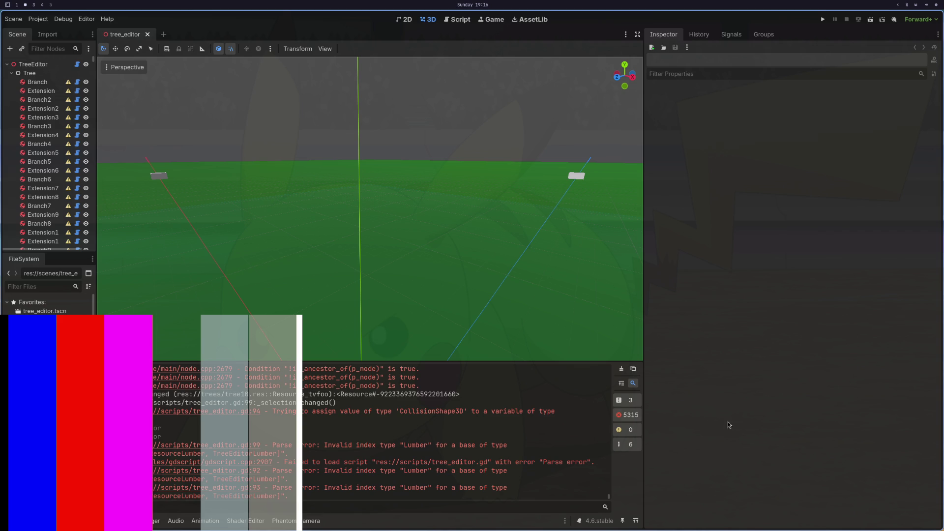
pyautogui.scroll(-3, 339, 431)
pyautogui.scroll(3, 341, 442)
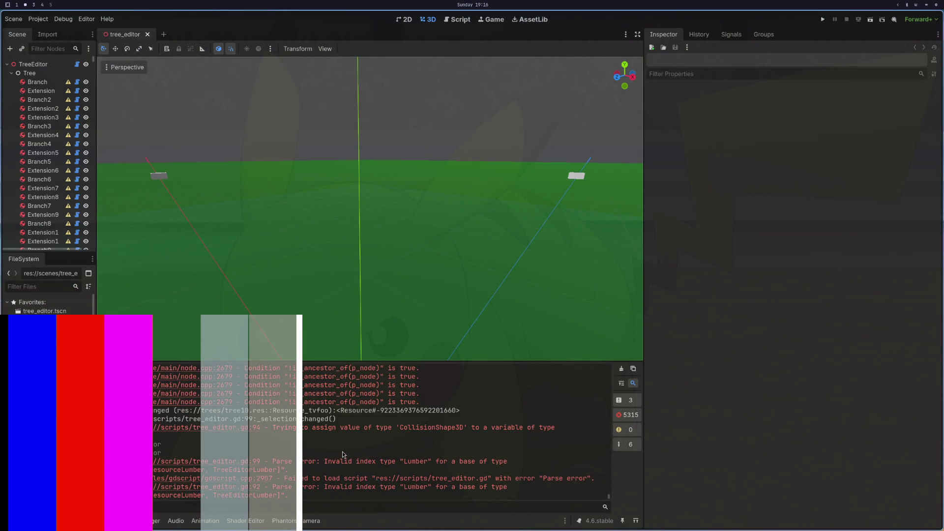
pyautogui.scroll(-5, 344, 448)
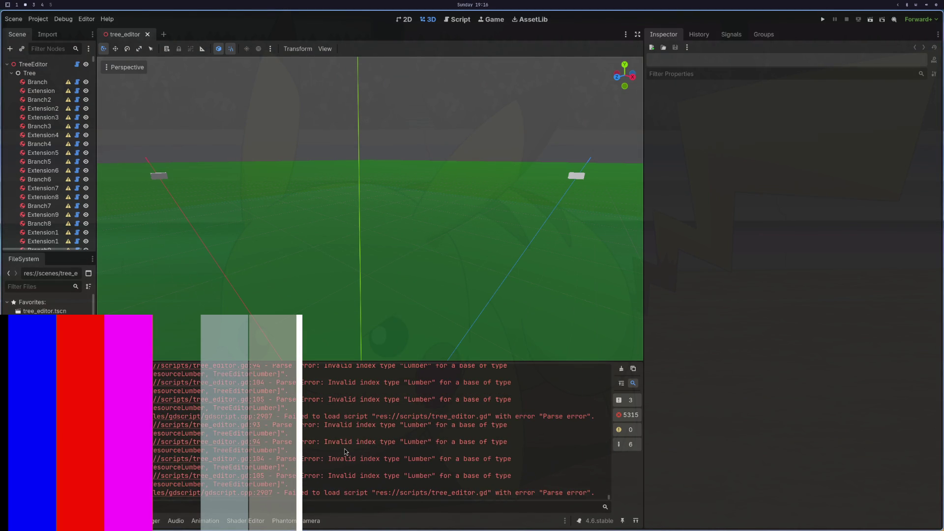
pyautogui.scroll(-2, 344, 449)
pyautogui.scroll(5, 345, 448)
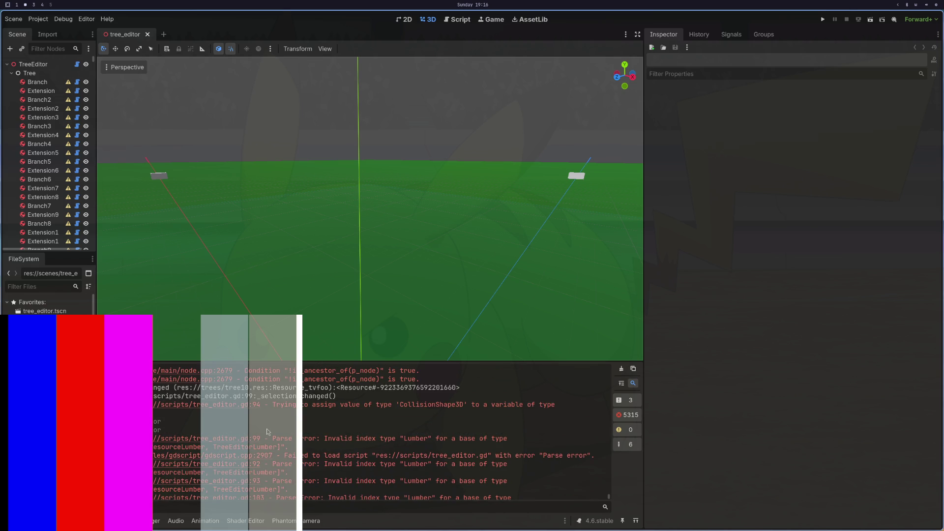
pyautogui.press('super+1')
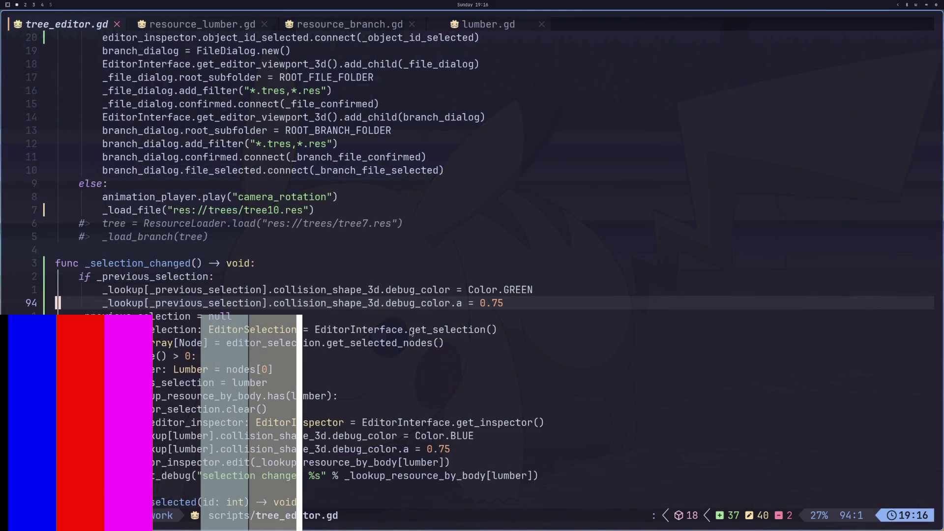
pyautogui.press('super+2')
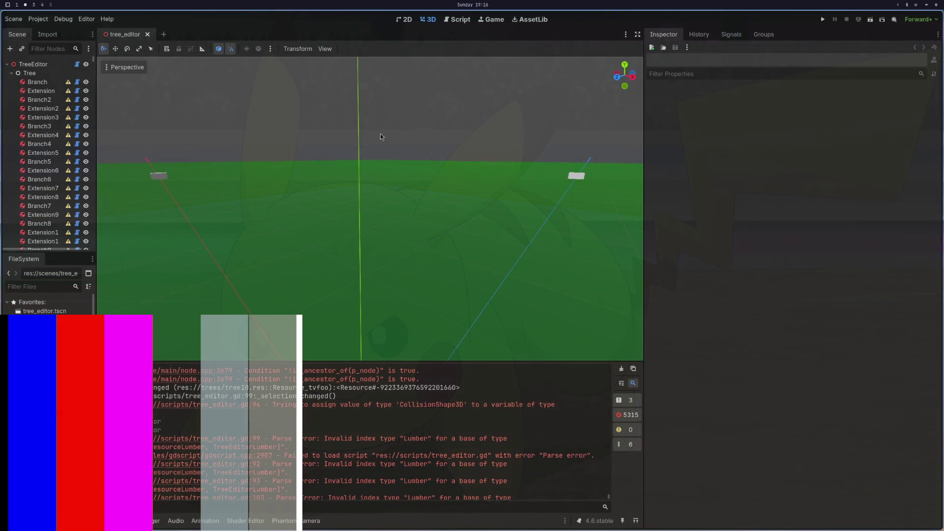
pyautogui.press('super+1')
pyautogui.press('super+2')
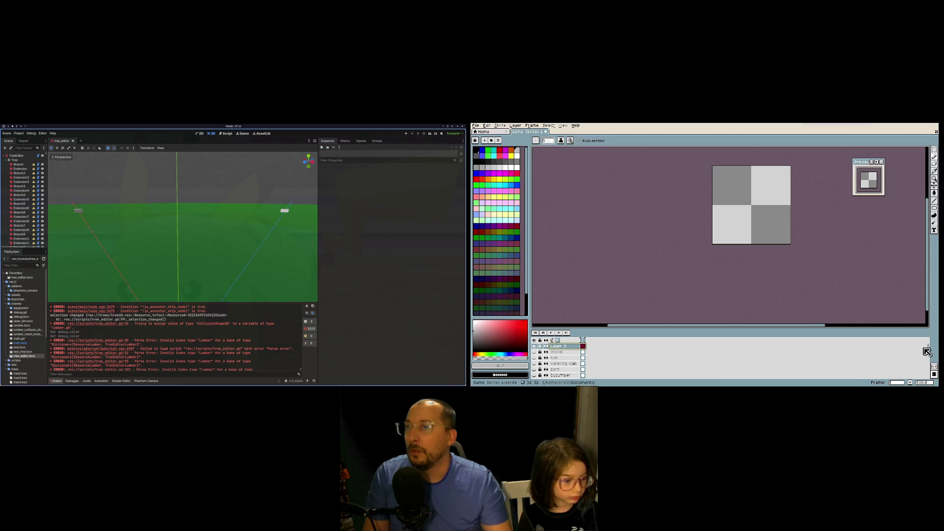
# Turn on the Bag layer's visibility so the salmon shape appears, then scroll up to Layer 3
pyautogui.moveTo(932, 352); pyautogui.dragTo(930, 376)
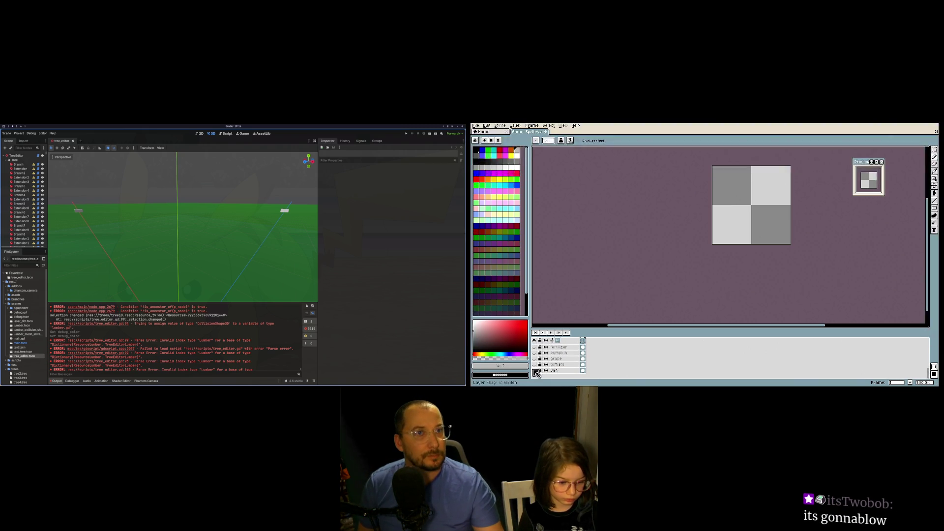
pyautogui.click(535, 371)
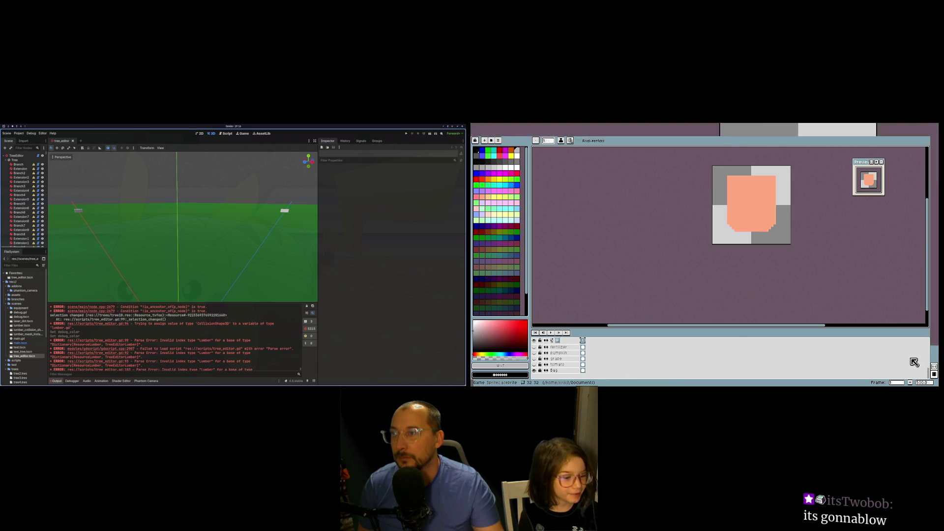
pyautogui.scroll(5, 928, 359)
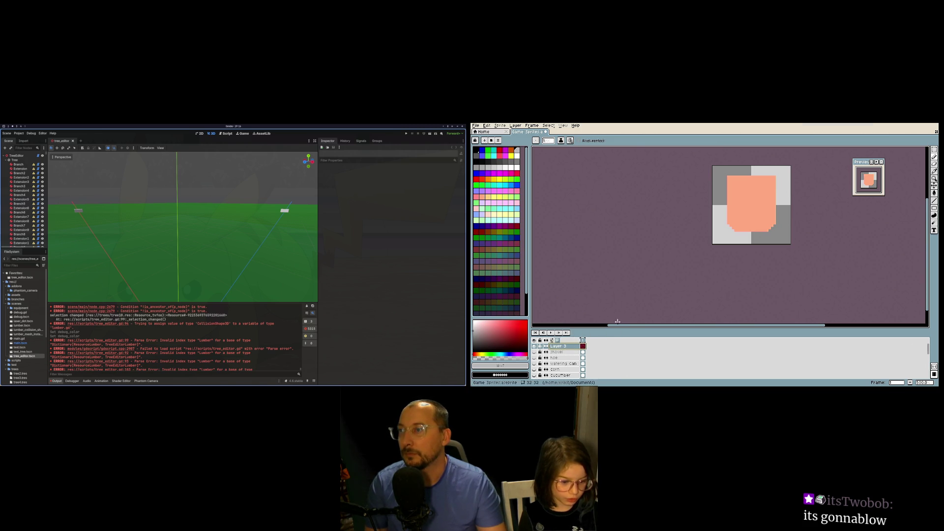
pyautogui.doubleClick(578, 345)
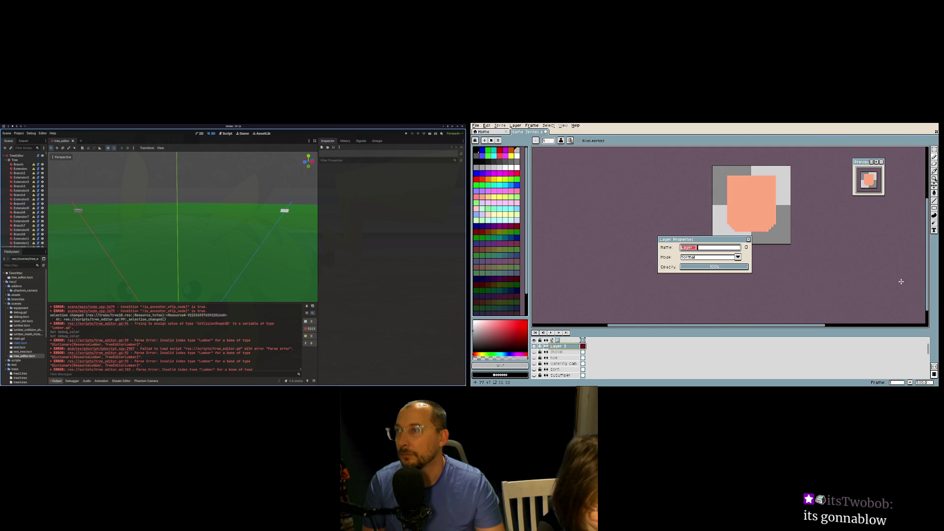
# Rename Layer 3 to 'artichoke' in Layer Properties and confirm
pyautogui.hscroll(2, 901, 282)
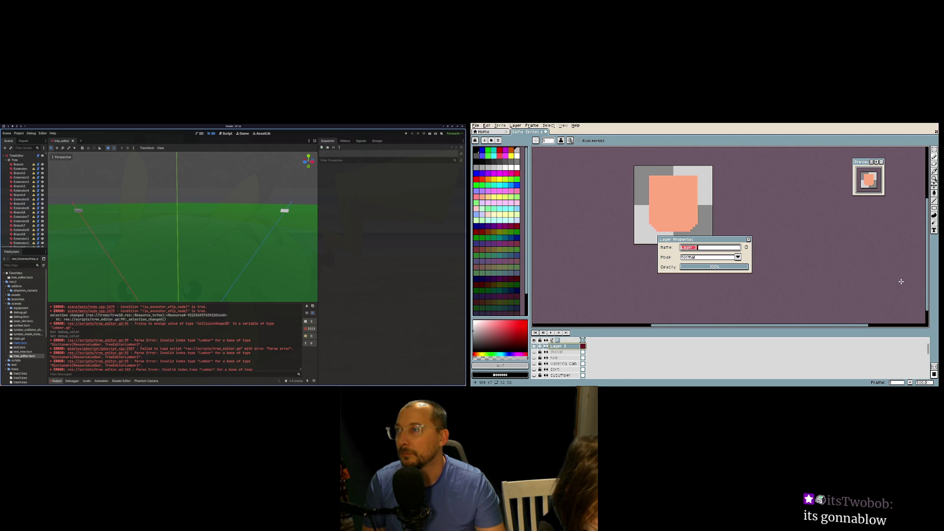
pyautogui.write('artichoke')
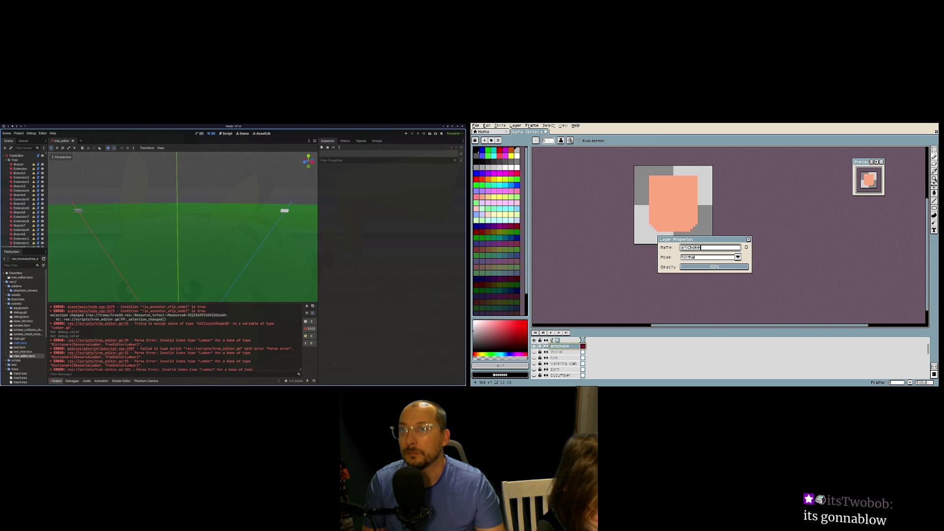
pyautogui.press('Return')
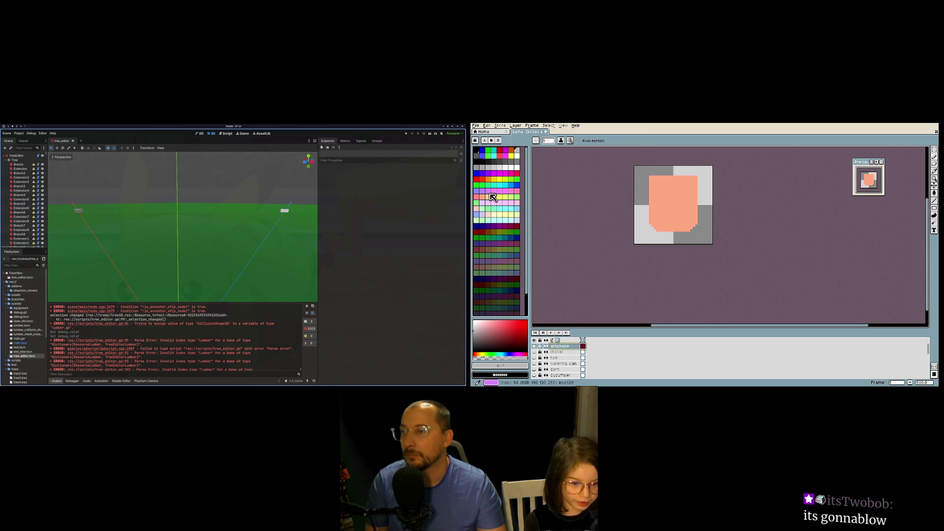
# Choose green from the palette and paint a solid blob on the salmon patch
pyautogui.click(483, 151)
pyautogui.click(493, 154)
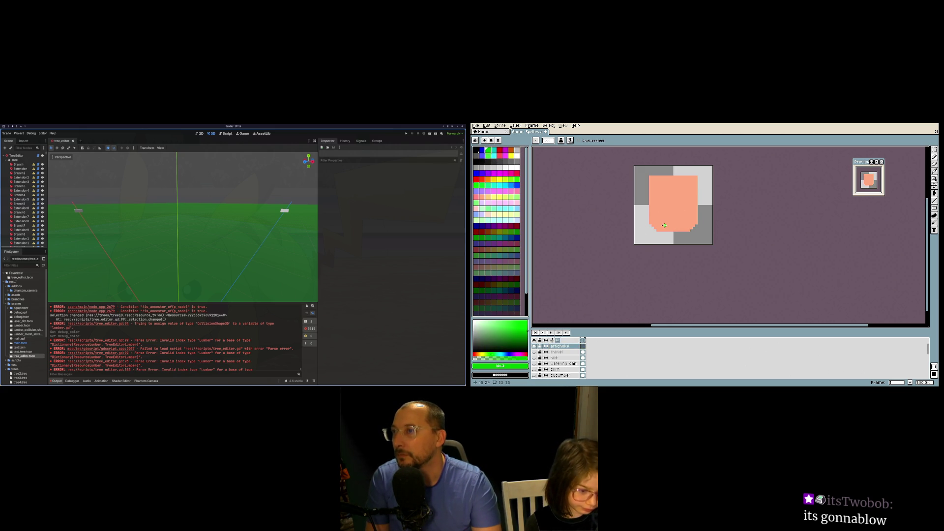
pyautogui.moveTo(662, 224); pyautogui.dragTo(659, 221)
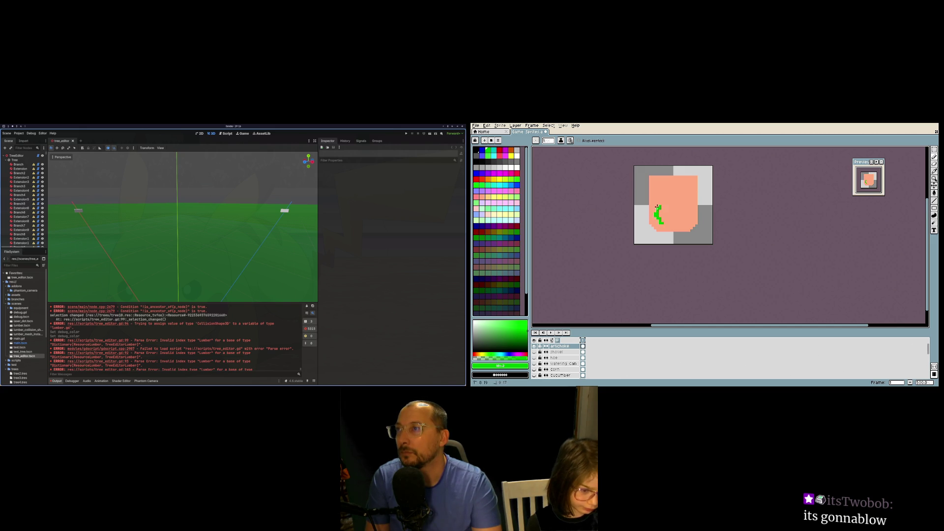
pyautogui.moveTo(659, 209)
pyautogui.mouseDown()
pyautogui.moveTo(673, 224)
pyautogui.moveTo(680, 211)
pyautogui.moveTo(659, 207)
pyautogui.moveTo(663, 200)
pyautogui.moveTo(663, 224)
pyautogui.mouseUp()
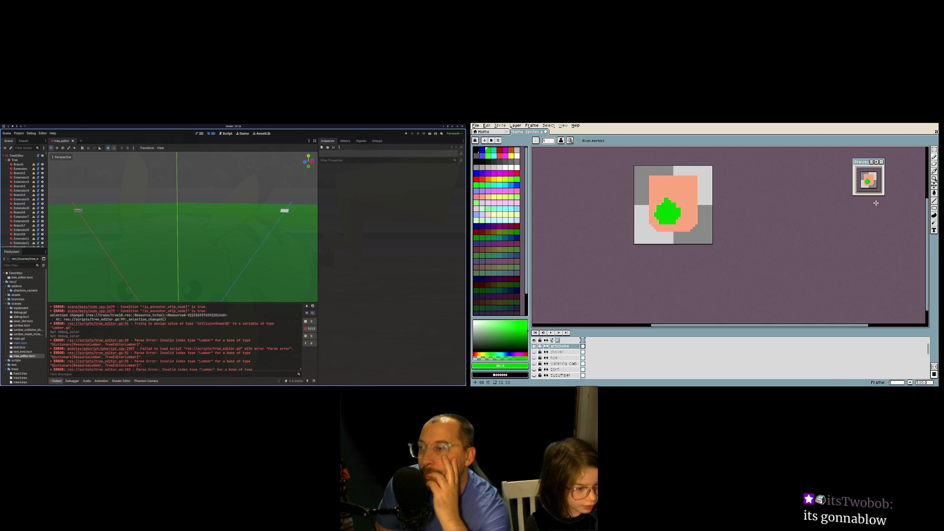
# Shift the green blob slightly right and up with the Move tool
pyautogui.click(934, 185)
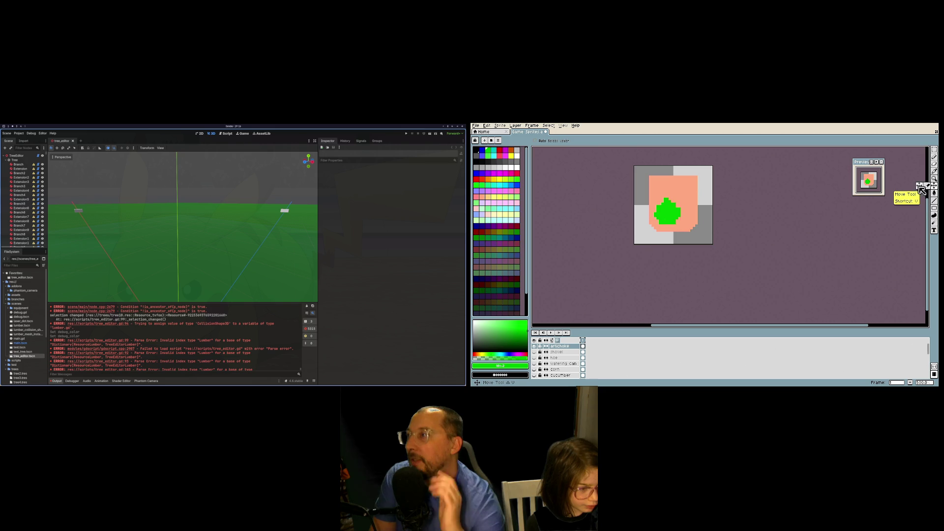
pyautogui.moveTo(677, 215); pyautogui.dragTo(685, 206)
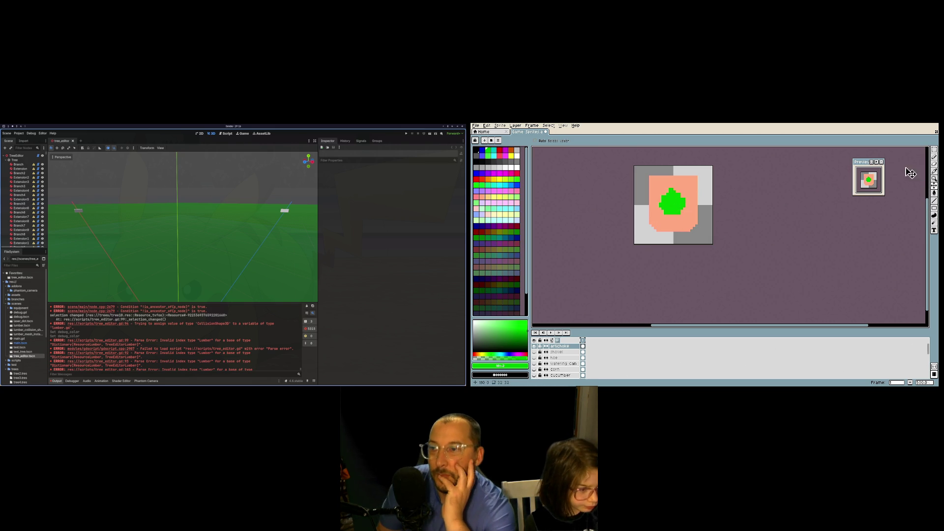
pyautogui.click(933, 170)
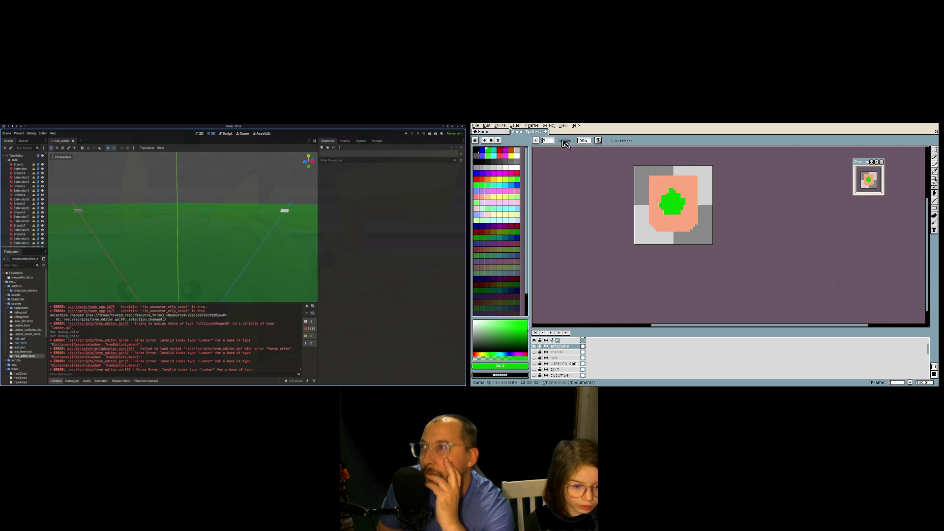
# Set the Eraser's brush size to 1 pixel in the context bar
pyautogui.click(548, 141)
pyautogui.write('3')
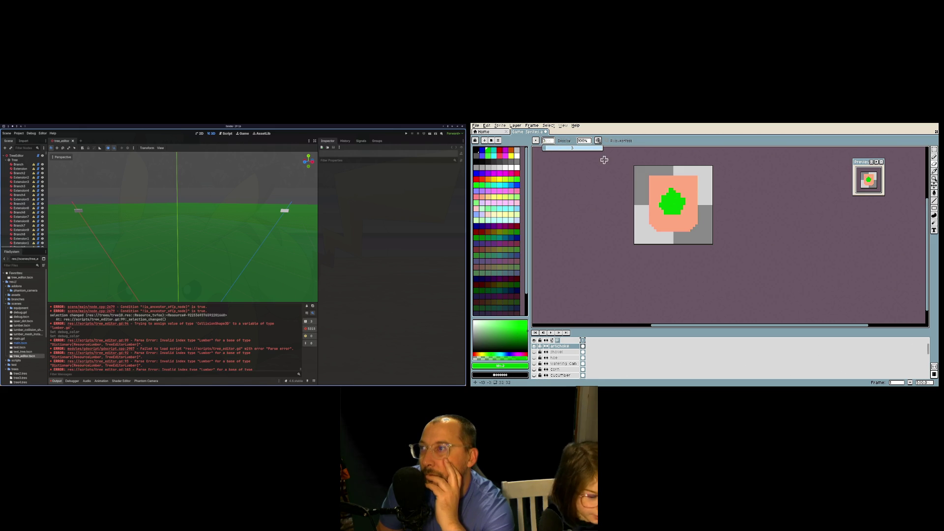
pyautogui.write('1')
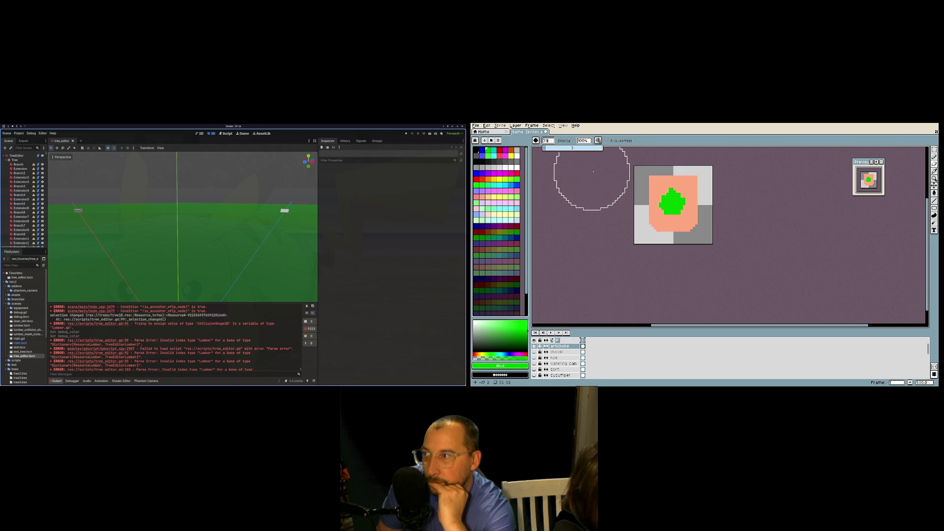
pyautogui.press('BackSpace')
pyautogui.press('BackSpace')
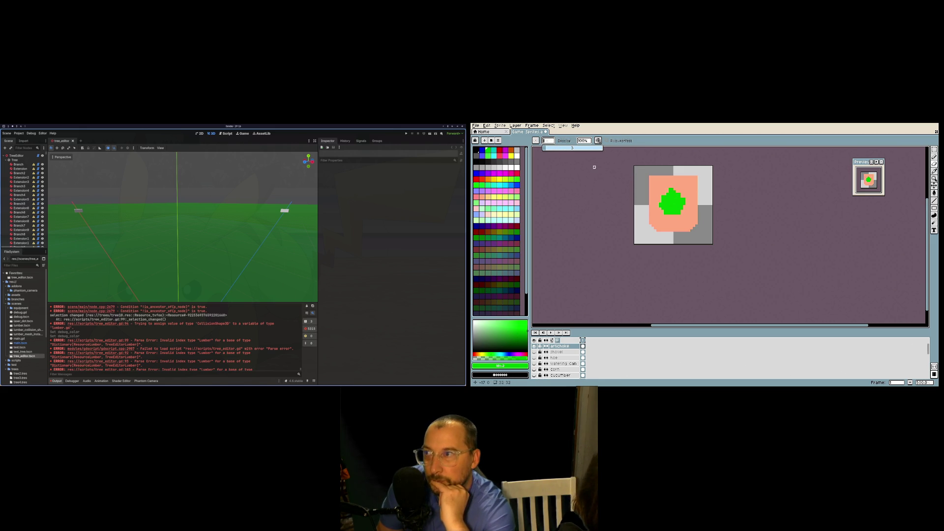
pyautogui.write('1')
pyautogui.press('Return')
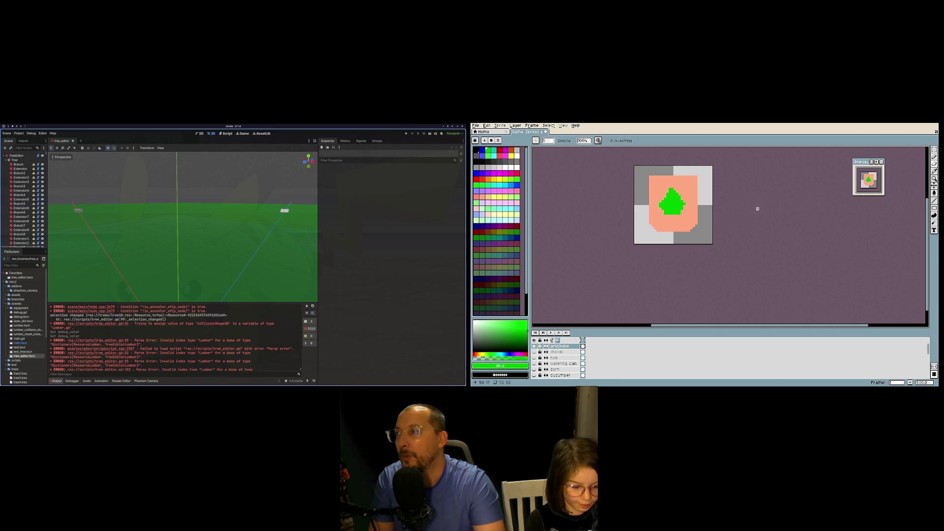
# Undo the last erase stroke and the previous move of the shape
pyautogui.hotkey('ctrl', 'z')
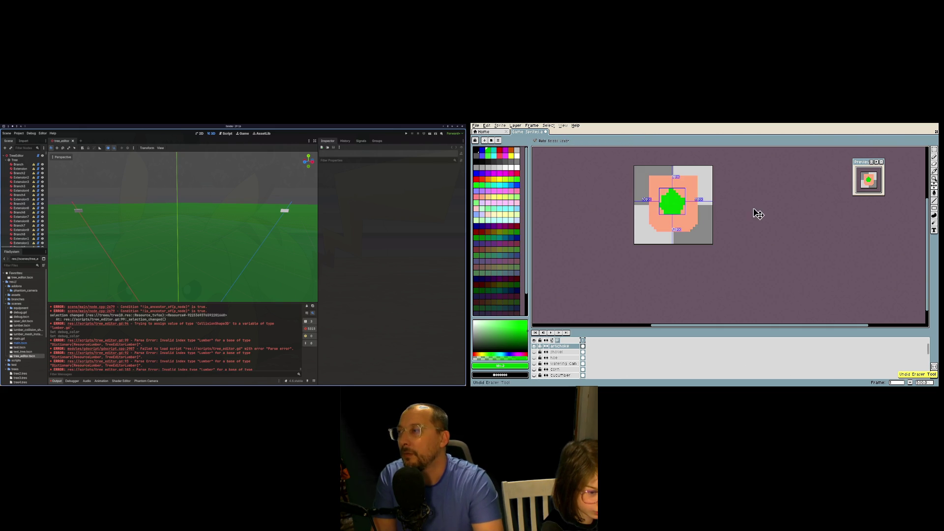
pyautogui.hotkey('ctrl', 'z')
pyautogui.press('b')
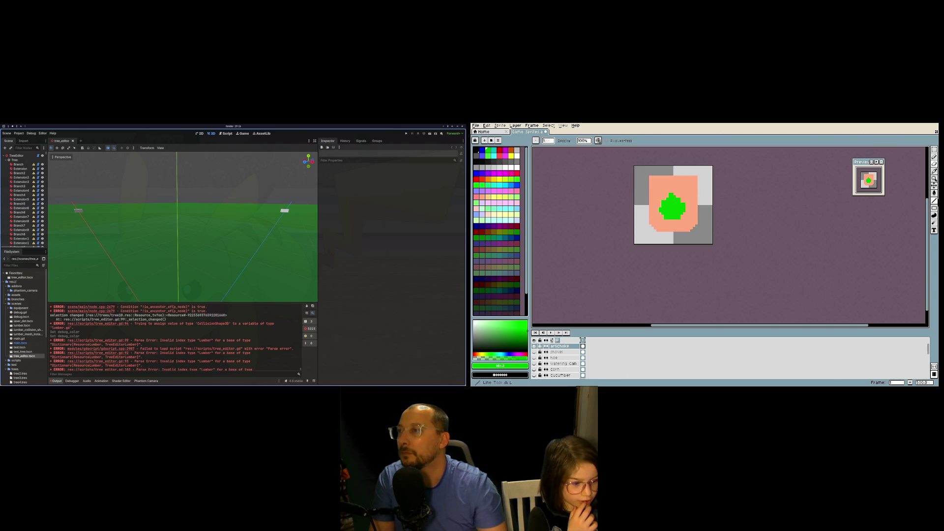
# Move the green artichoke shape up two pixels, then undo the last erase stroke
pyautogui.click(934, 186)
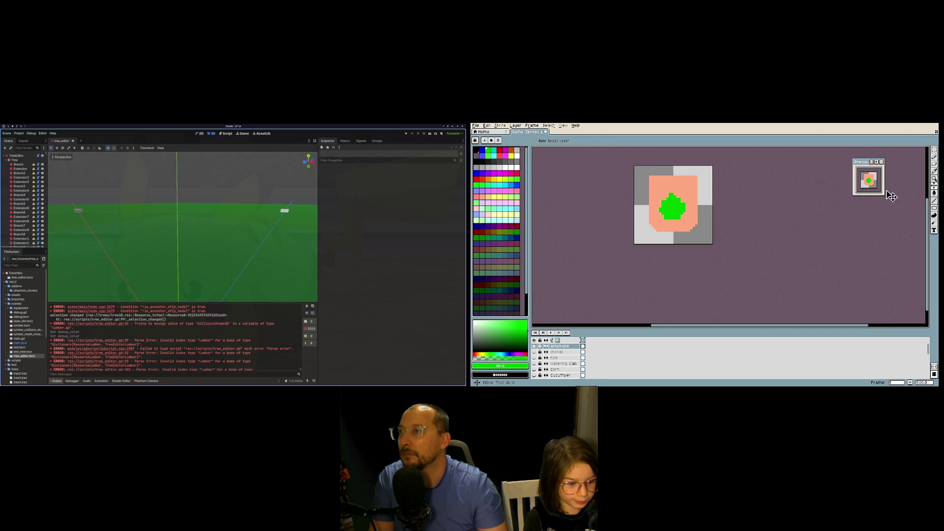
pyautogui.moveTo(680, 213); pyautogui.dragTo(682, 207)
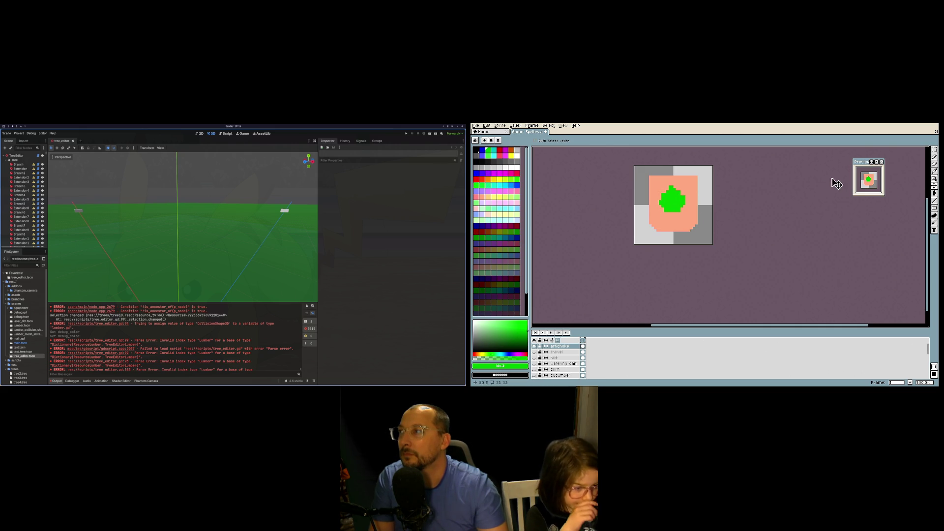
pyautogui.click(936, 169)
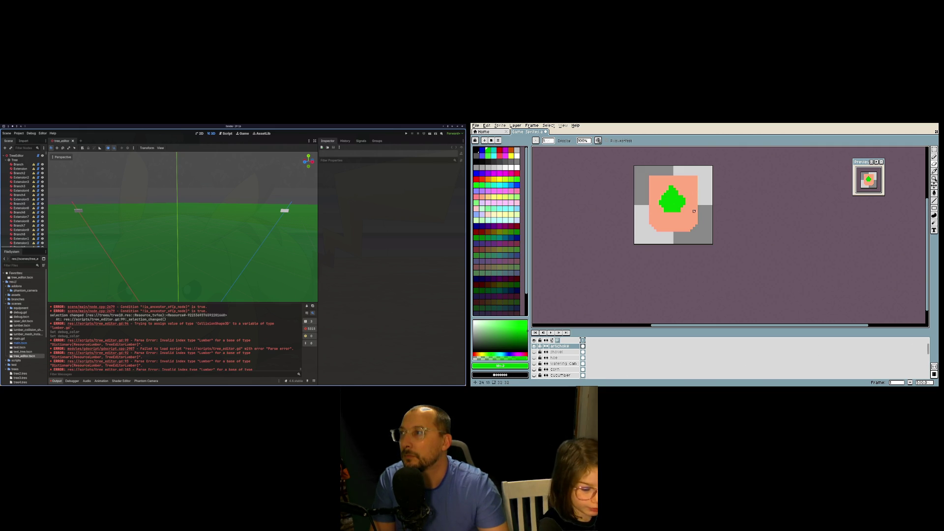
pyautogui.hotkey('ctrl', 'z')
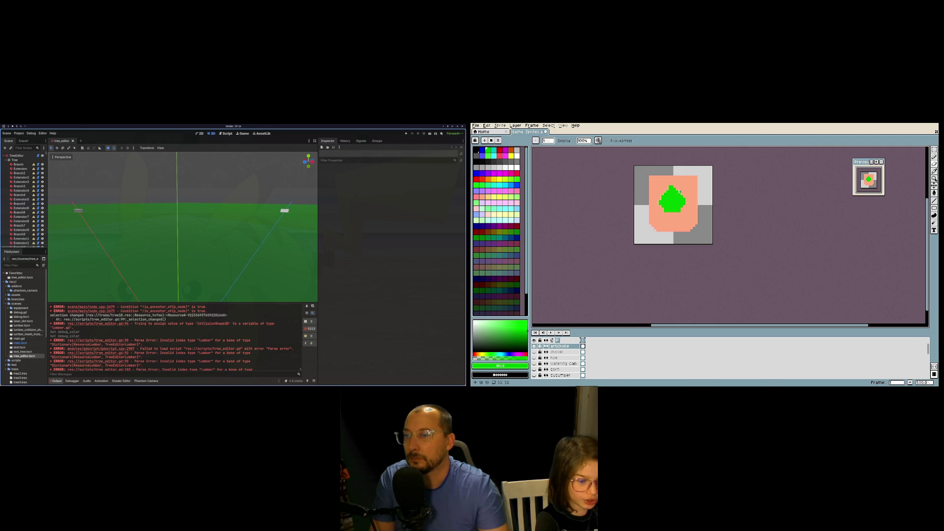